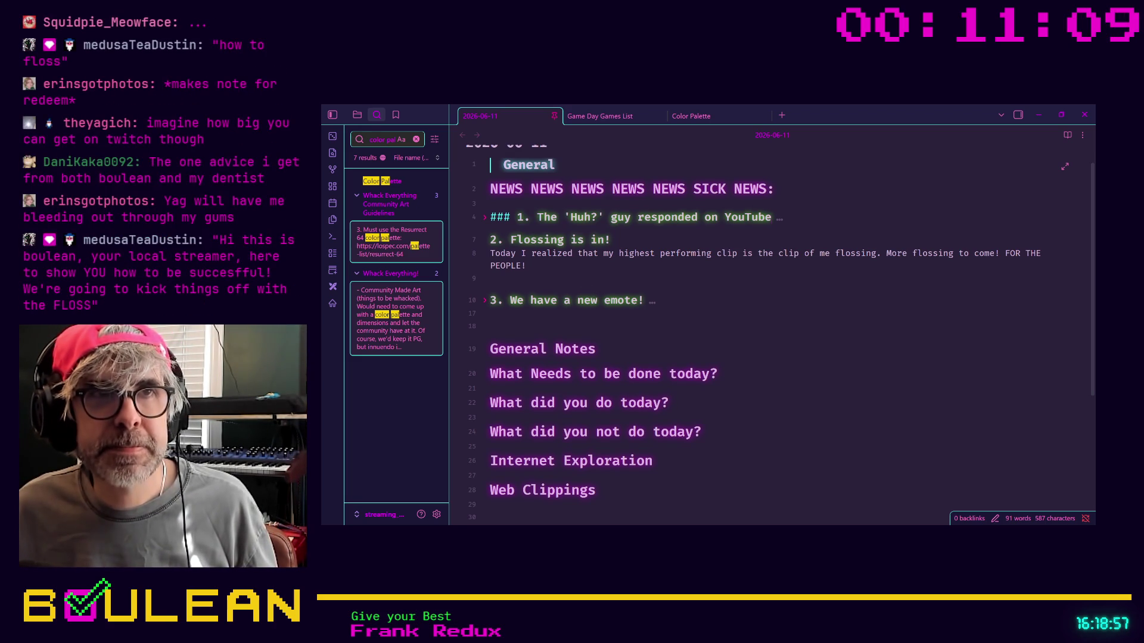
Unfold the 'We have a new emote!' heading and scroll to view the cowboy emote image
{"action": "key", "text": "alt+Tab"}
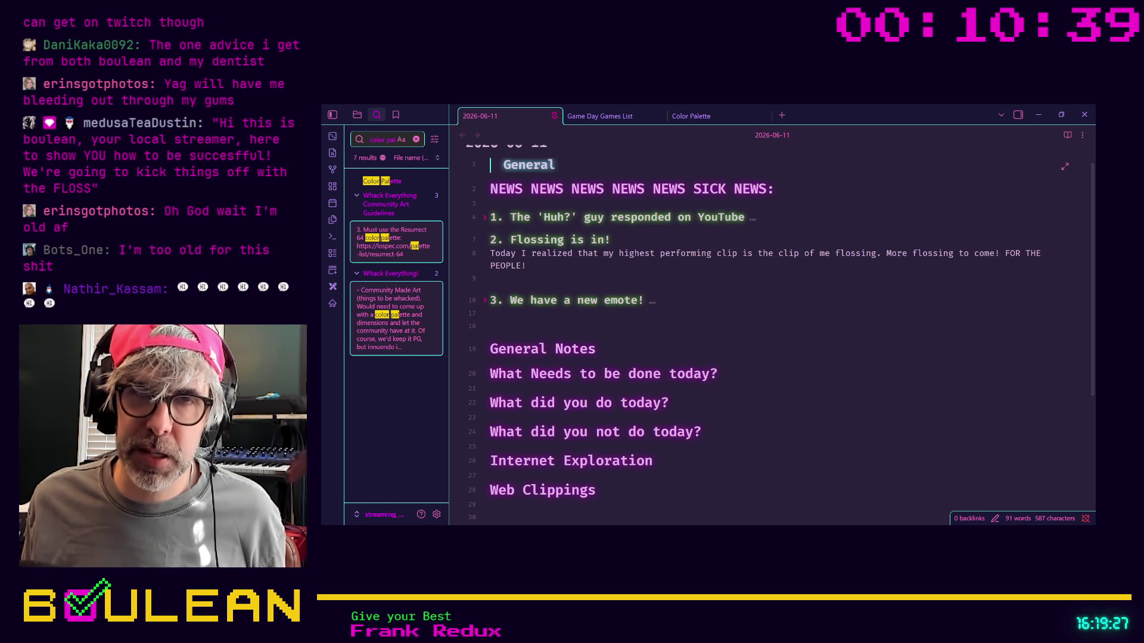
{"action": "left_click", "coordinate": [485, 301]}
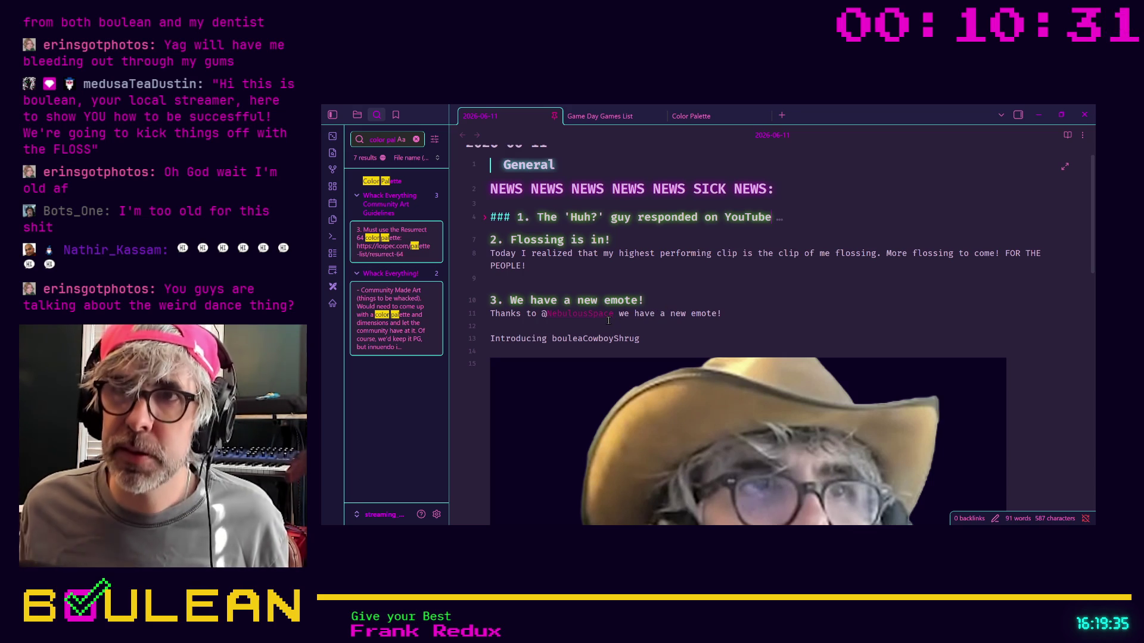
{"action": "scroll", "coordinate": [696, 301], "scroll_direction": "down", "scroll_amount": 4}
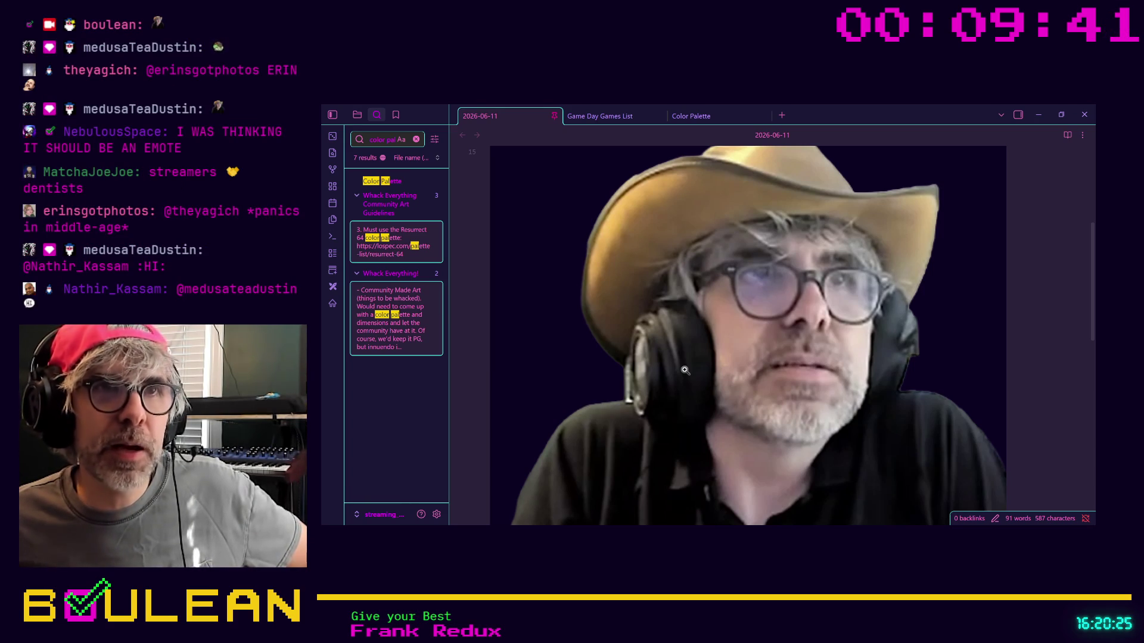
{"action": "scroll", "coordinate": [775, 333], "scroll_direction": "up", "scroll_amount": 3}
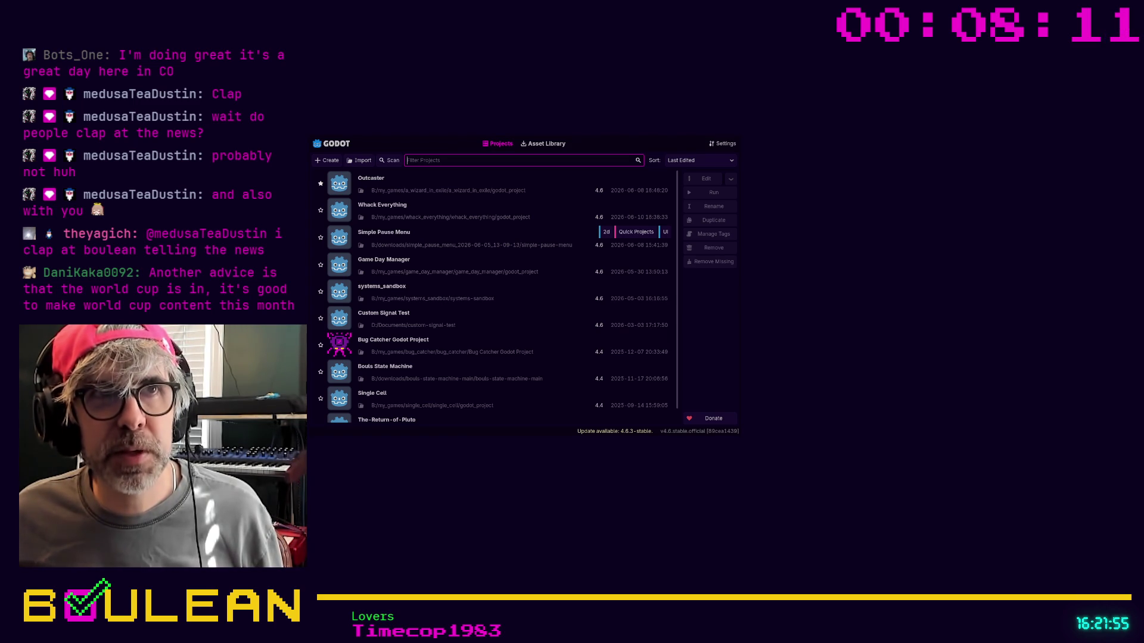
Launch the Whack Everything project from the Godot project list
{"action": "double_click", "coordinate": [516, 214]}
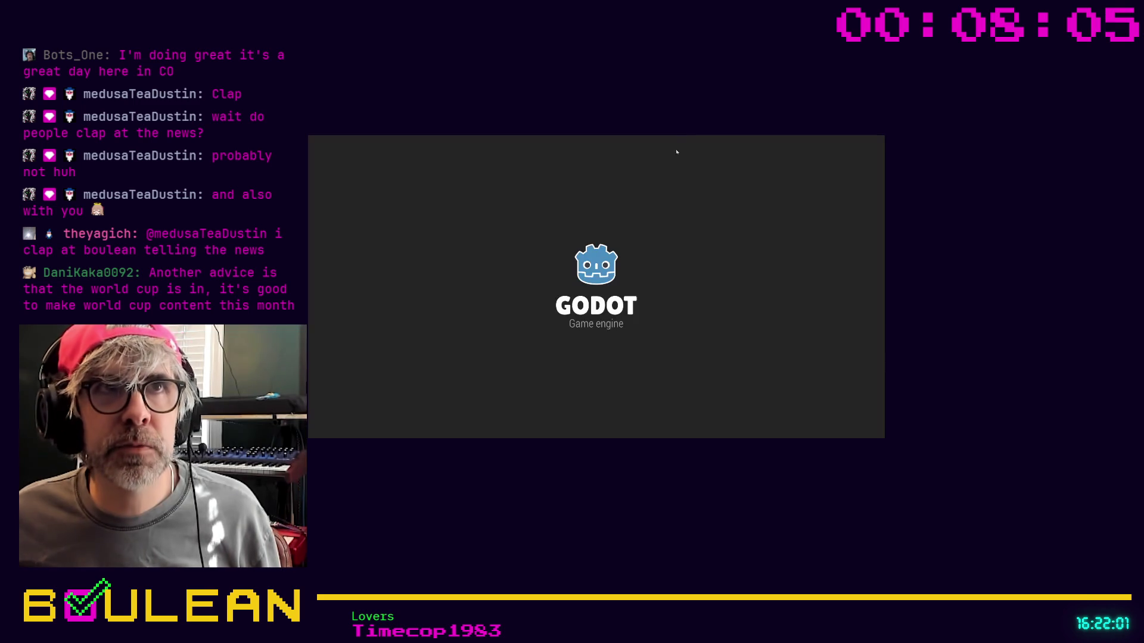
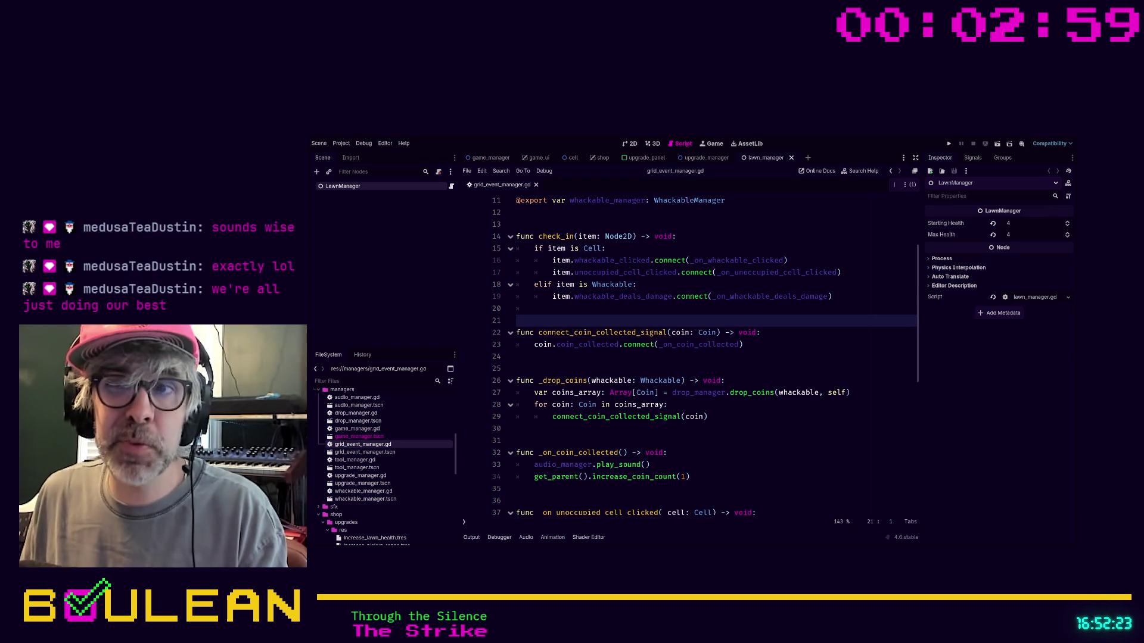
Review lines 20-25 of grid_event_manager.gd, then run the game and play until the lawn reaches -6/4
{"action": "left_click", "coordinate": [595, 428]}
{"action": "left_click", "coordinate": [538, 369]}
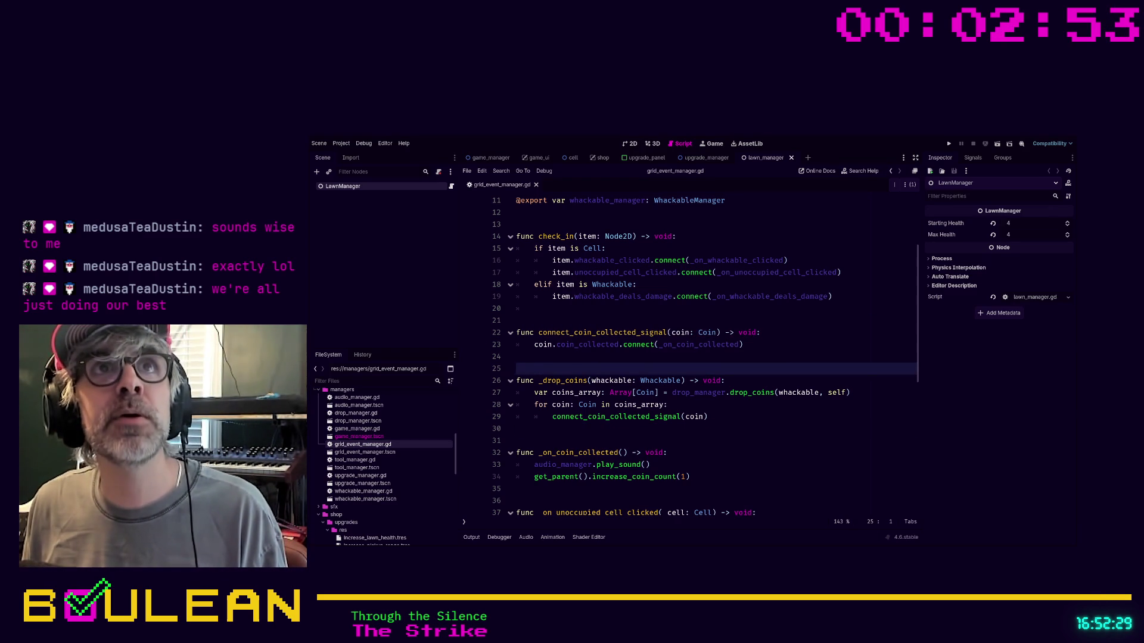
{"action": "left_click", "coordinate": [534, 308]}
{"action": "key", "text": "F5"}
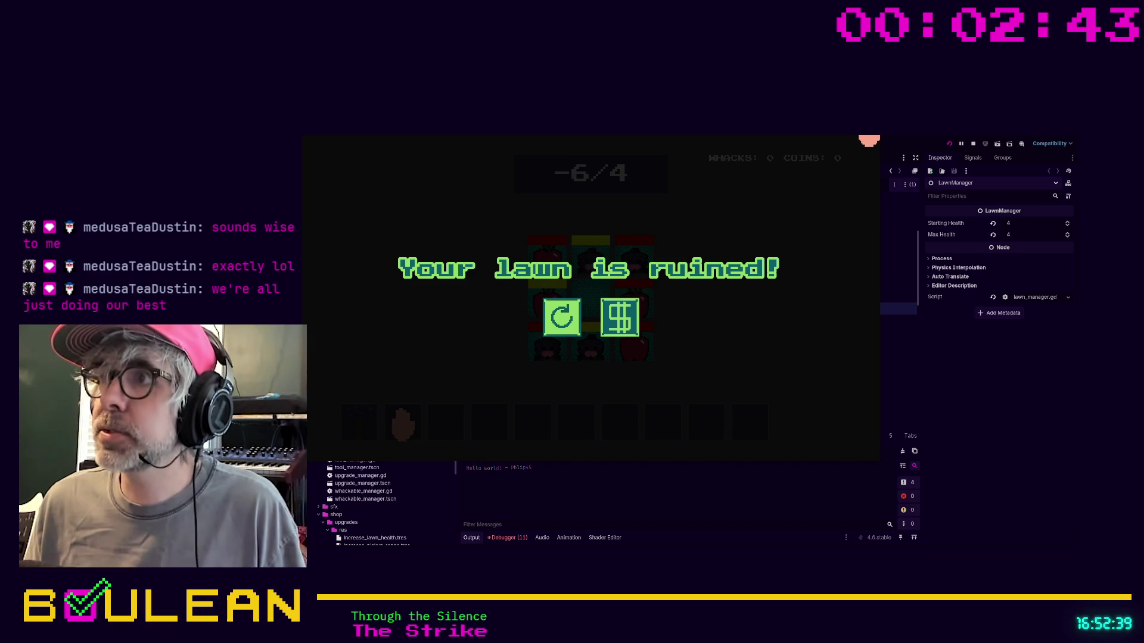
Stop the game, set LawnManager Starting Health and Max Health to 32, save the scene, and rerun
{"action": "left_click", "coordinate": [973, 143]}
{"action": "left_click", "coordinate": [629, 355]}
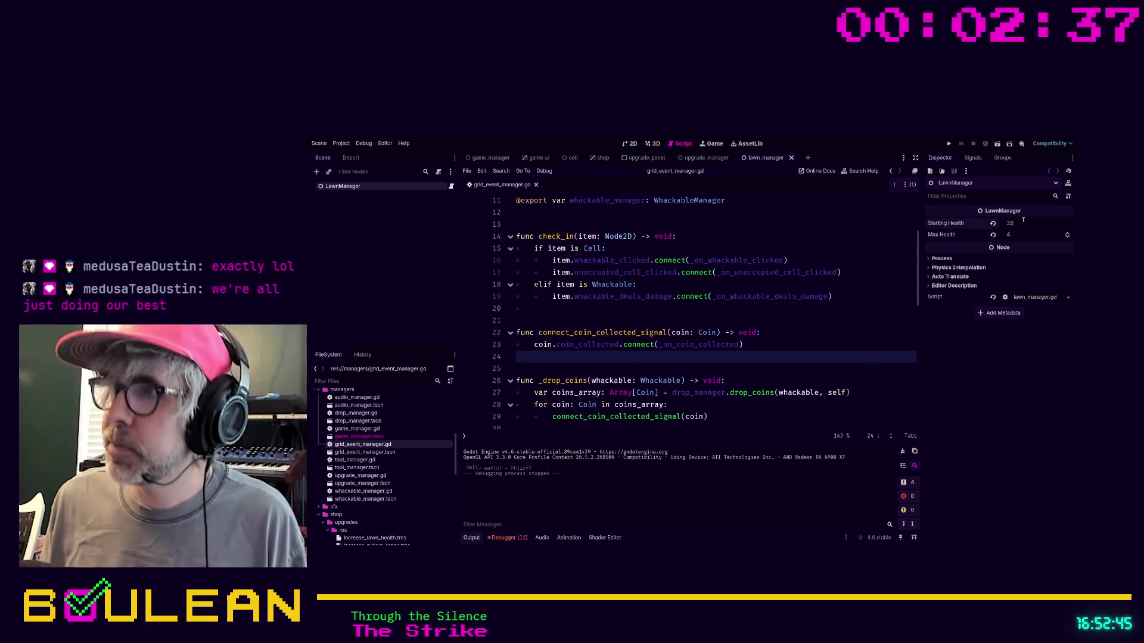
{"action": "key", "text": "Tab"}
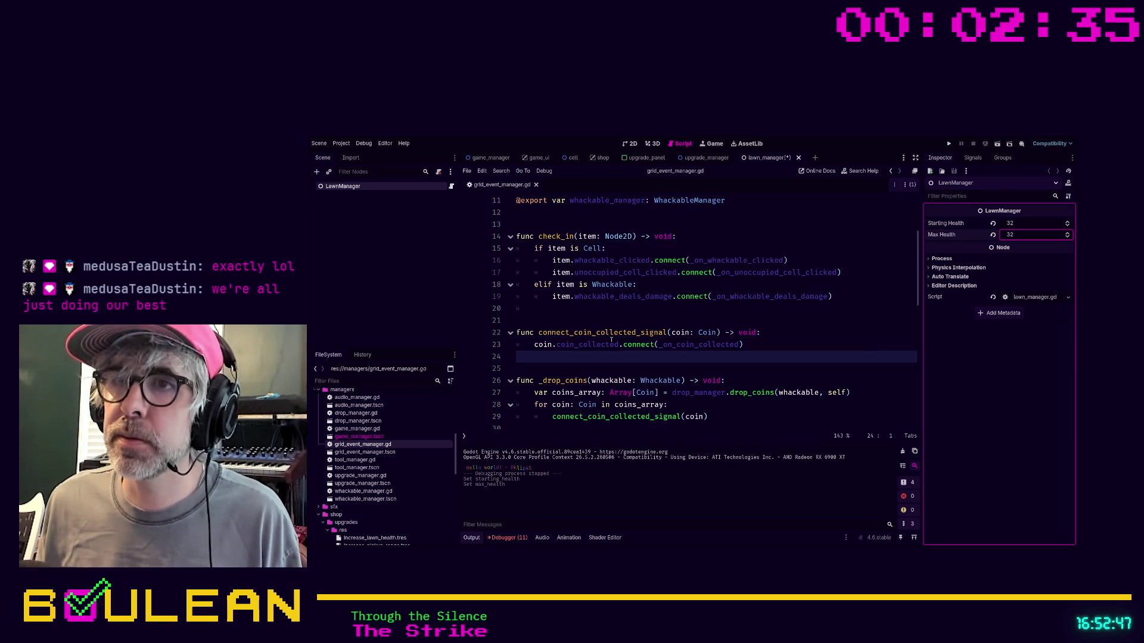
{"action": "left_click", "coordinate": [607, 316]}
{"action": "key", "text": "ctrl+s"}
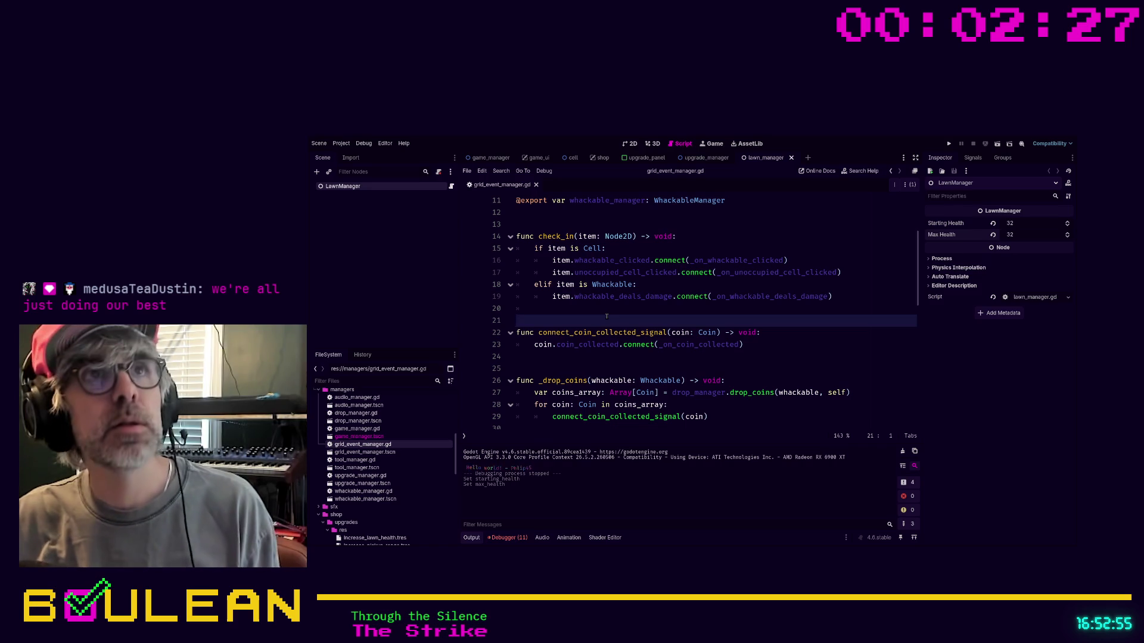
{"action": "key", "text": "F5"}
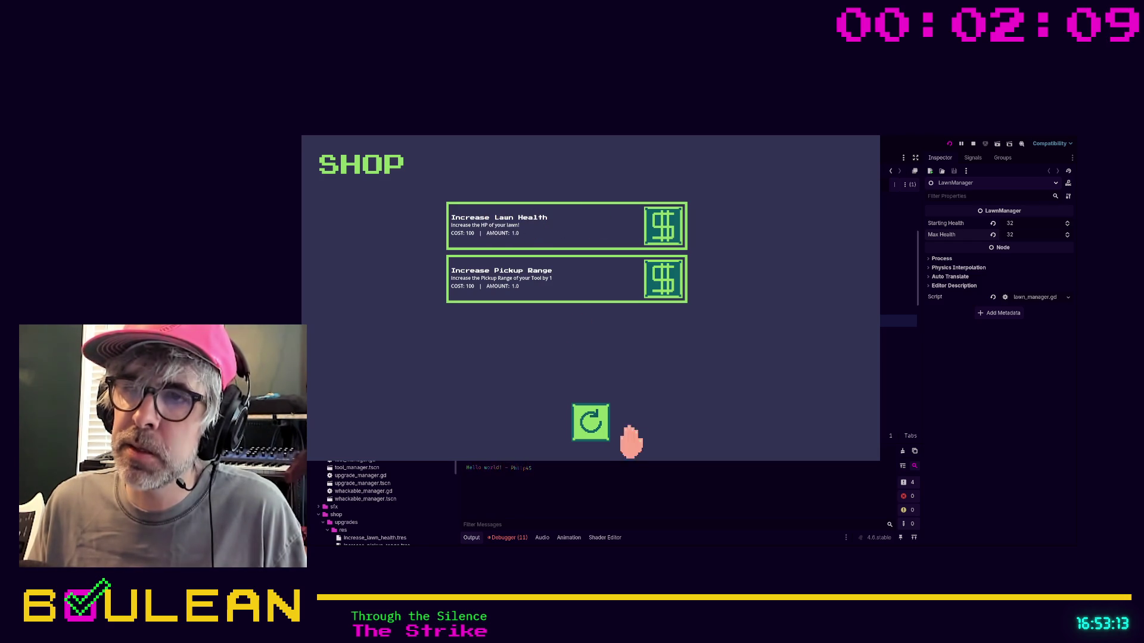
Start a new round from the shop and whack moles on the top, left, centre and bottom tiles
{"action": "left_click", "coordinate": [590, 422]}
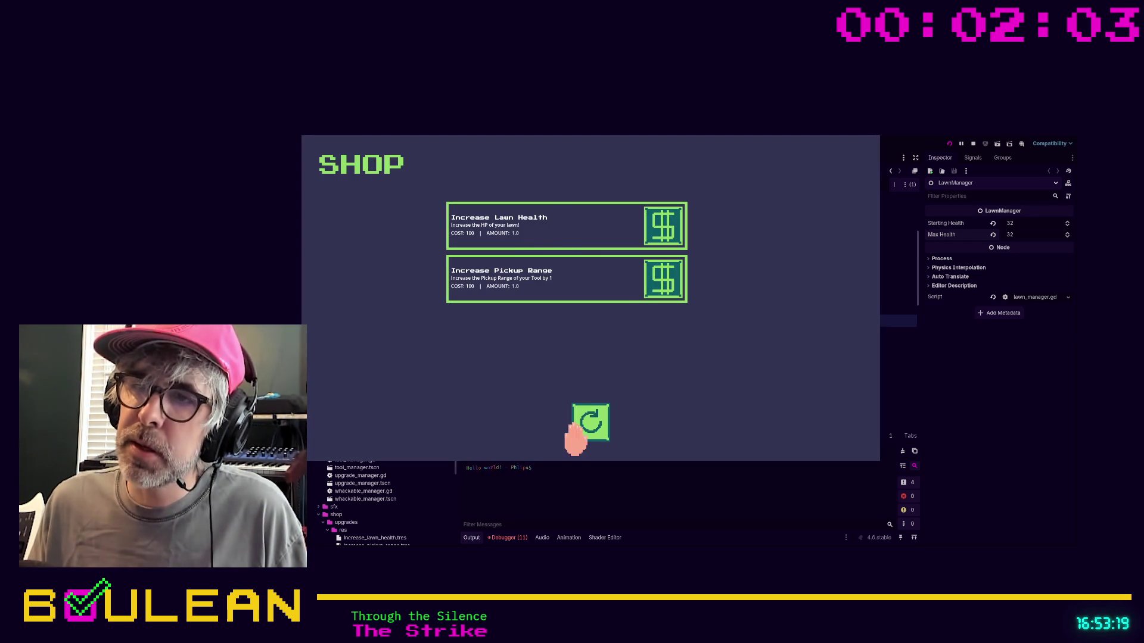
{"action": "left_click", "coordinate": [588, 424]}
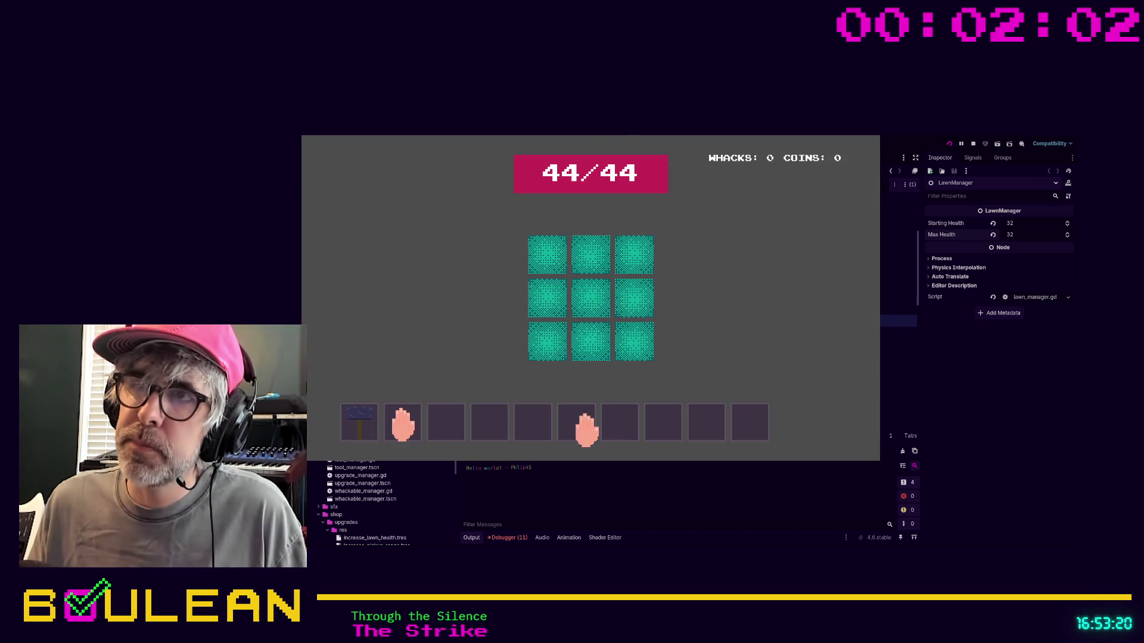
{"action": "left_click", "coordinate": [592, 255]}
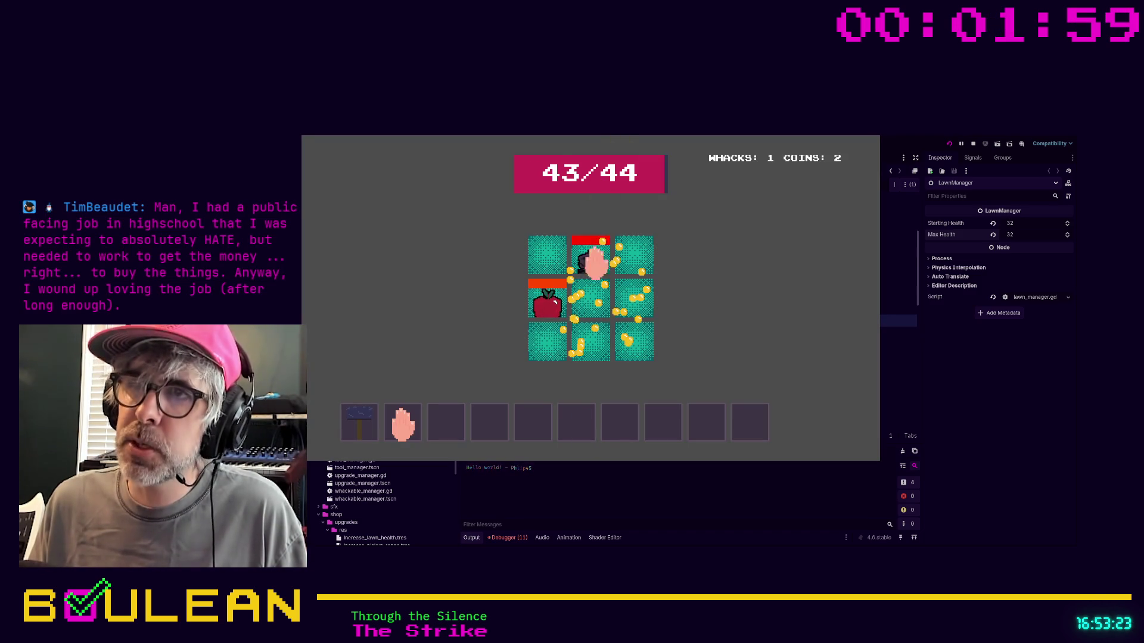
{"action": "left_click", "coordinate": [543, 304]}
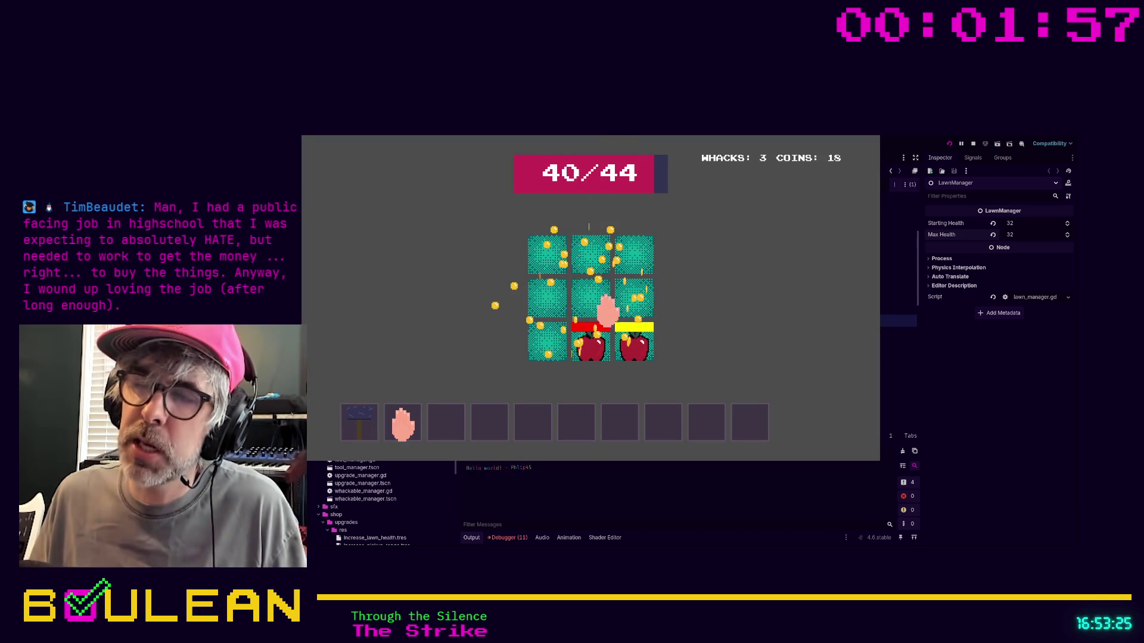
{"action": "left_click", "coordinate": [597, 311]}
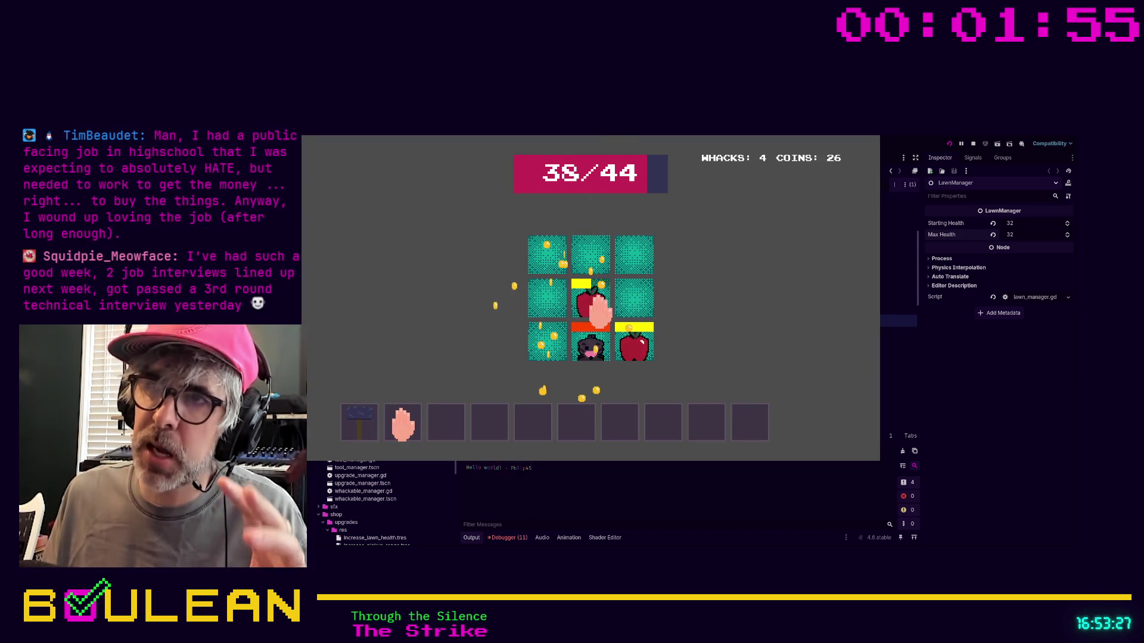
{"action": "left_click", "coordinate": [596, 344]}
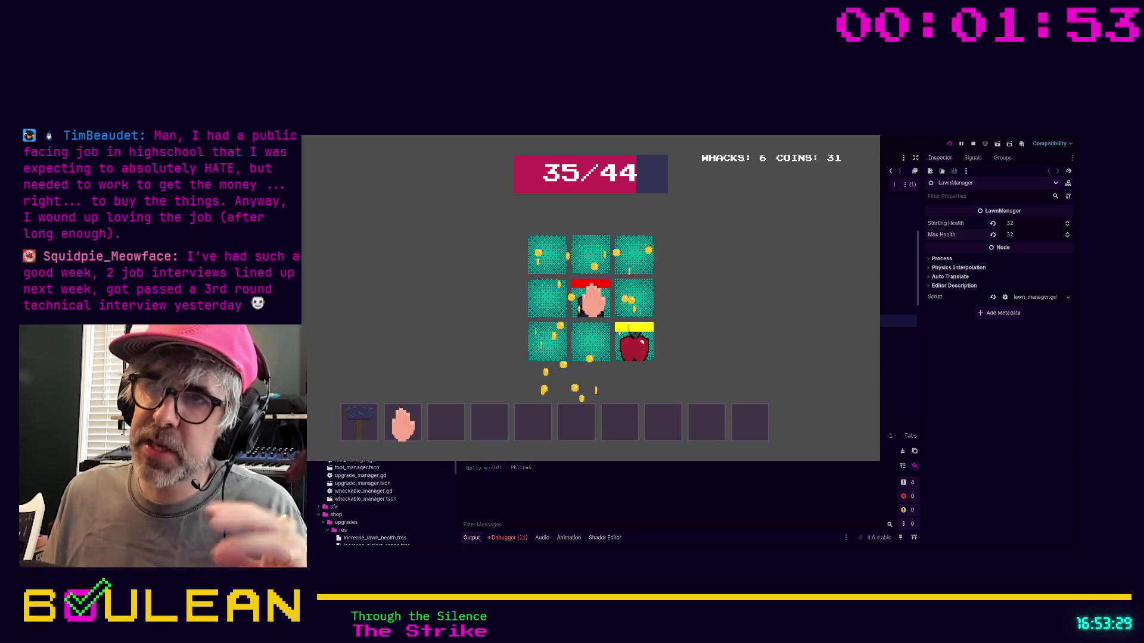
{"action": "left_click", "coordinate": [593, 301]}
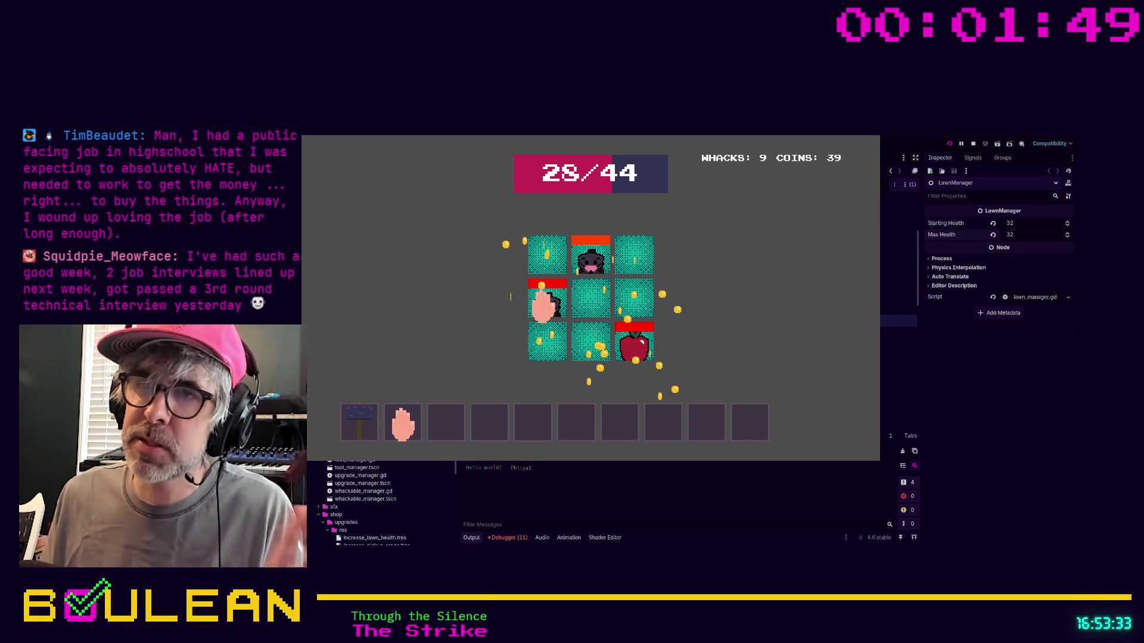
{"action": "left_click", "coordinate": [548, 304]}
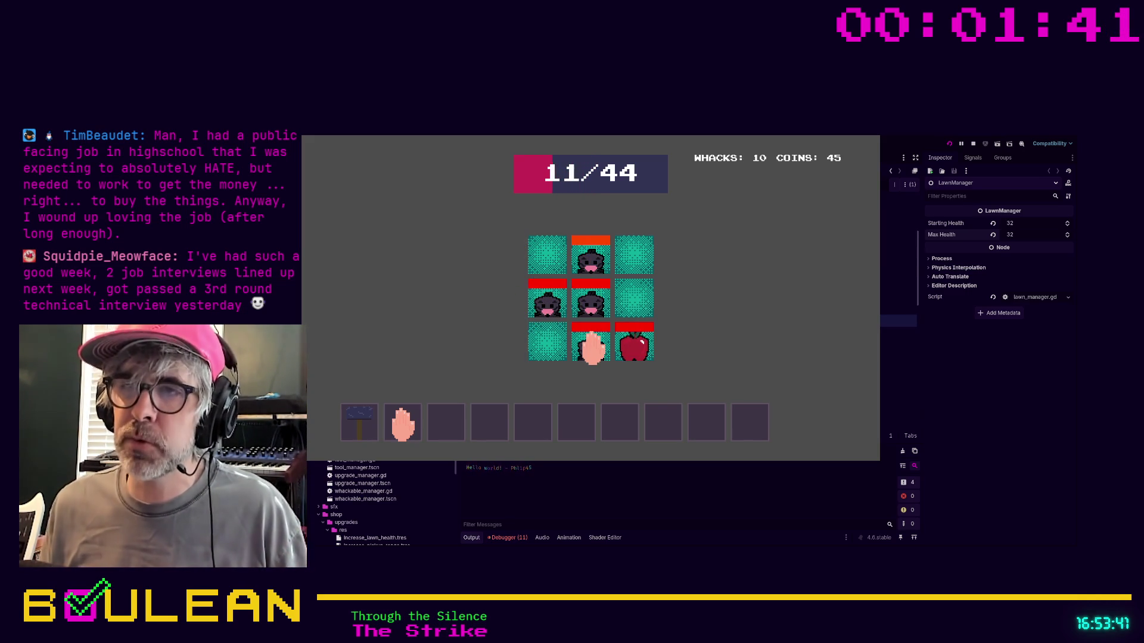
{"action": "left_click", "coordinate": [593, 301]}
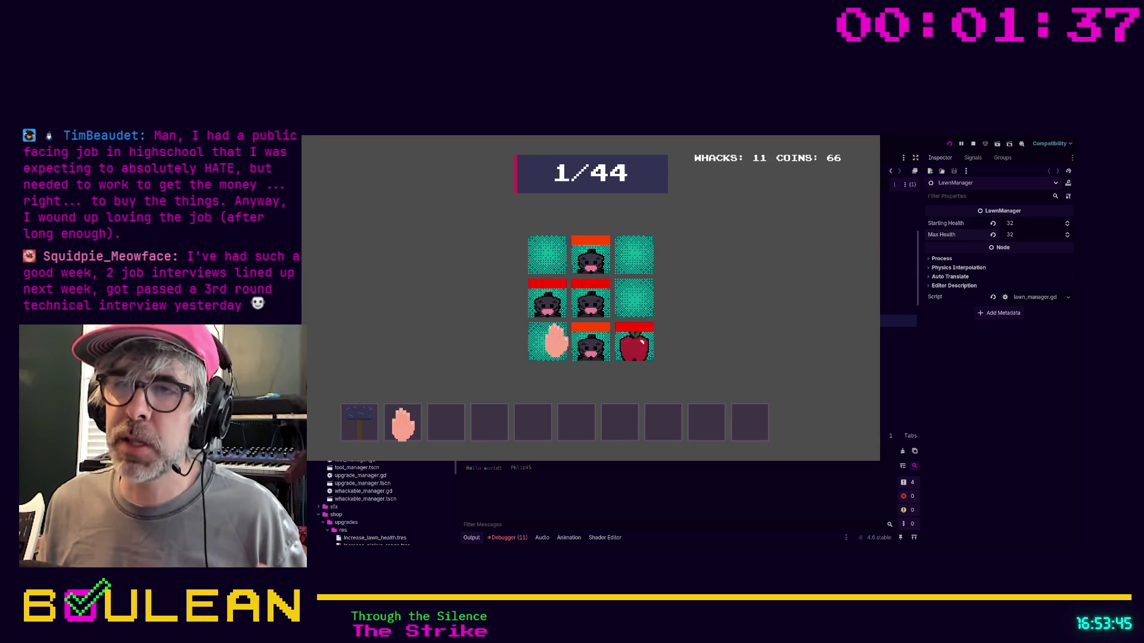
Retry after the lawn is ruined and whack the middle-right mole twice
{"action": "left_click", "coordinate": [562, 318]}
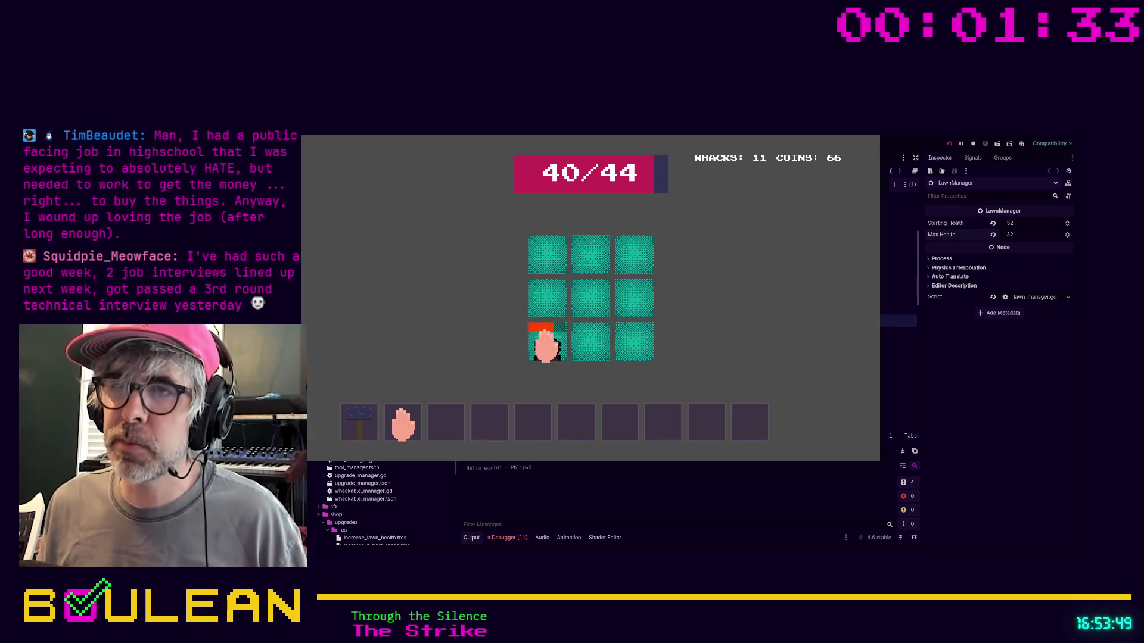
{"action": "mouse_move", "coordinate": [540, 363]}
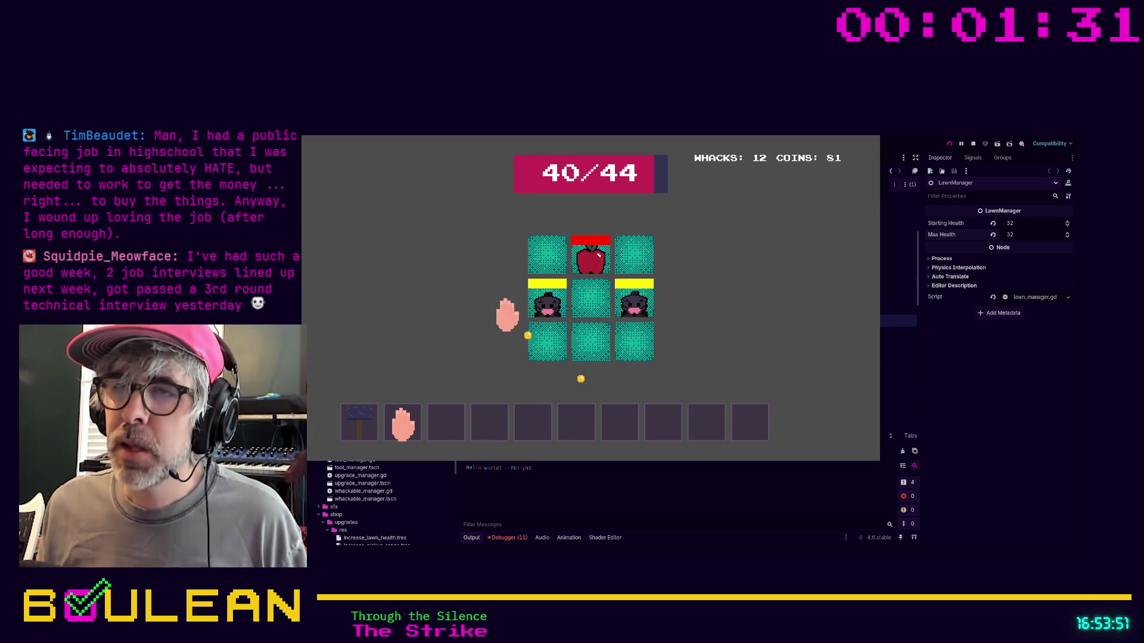
{"action": "left_click", "coordinate": [628, 306]}
{"action": "left_click", "coordinate": [631, 307]}
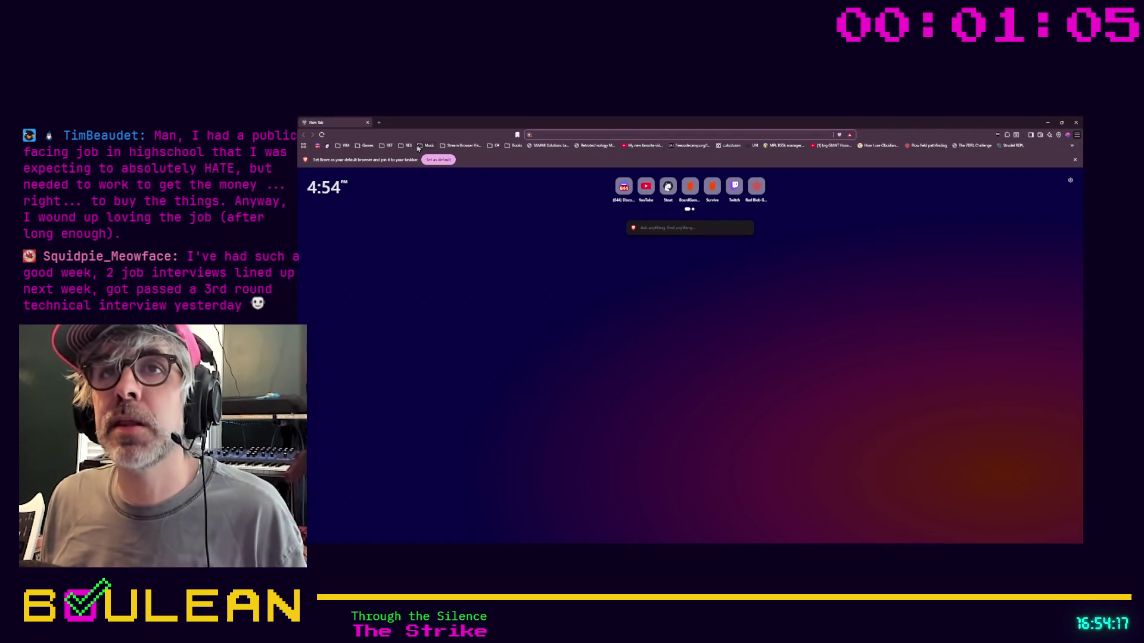
Load the Stoat chat site and switch to its Community Art channel
{"action": "left_click", "coordinate": [328, 145]}
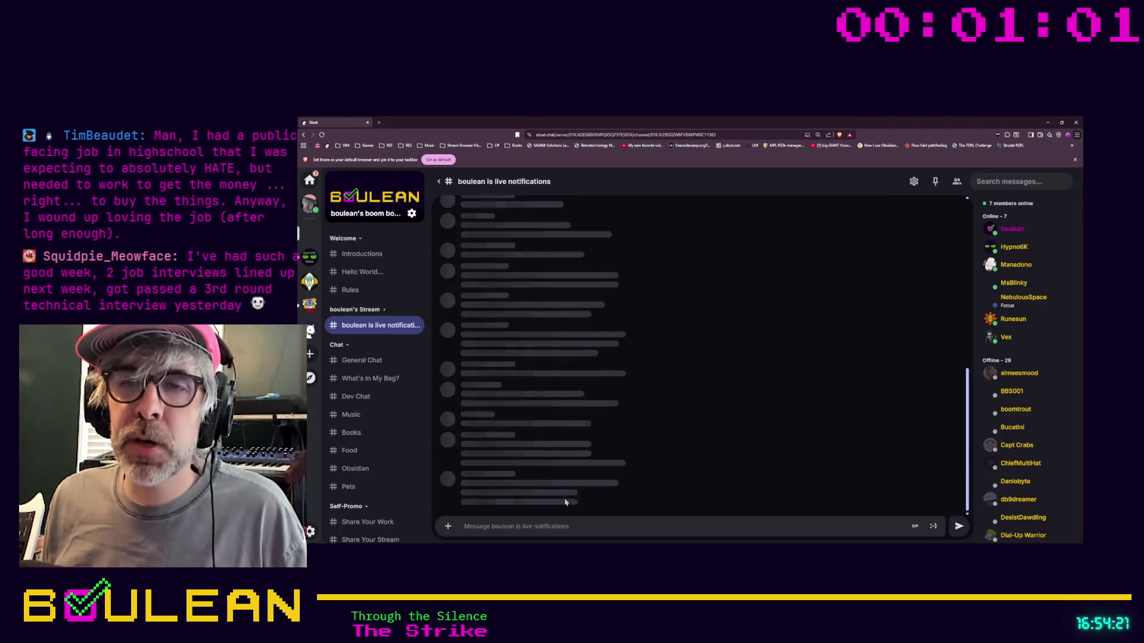
{"action": "scroll", "coordinate": [386, 437], "scroll_direction": "down", "scroll_amount": 4}
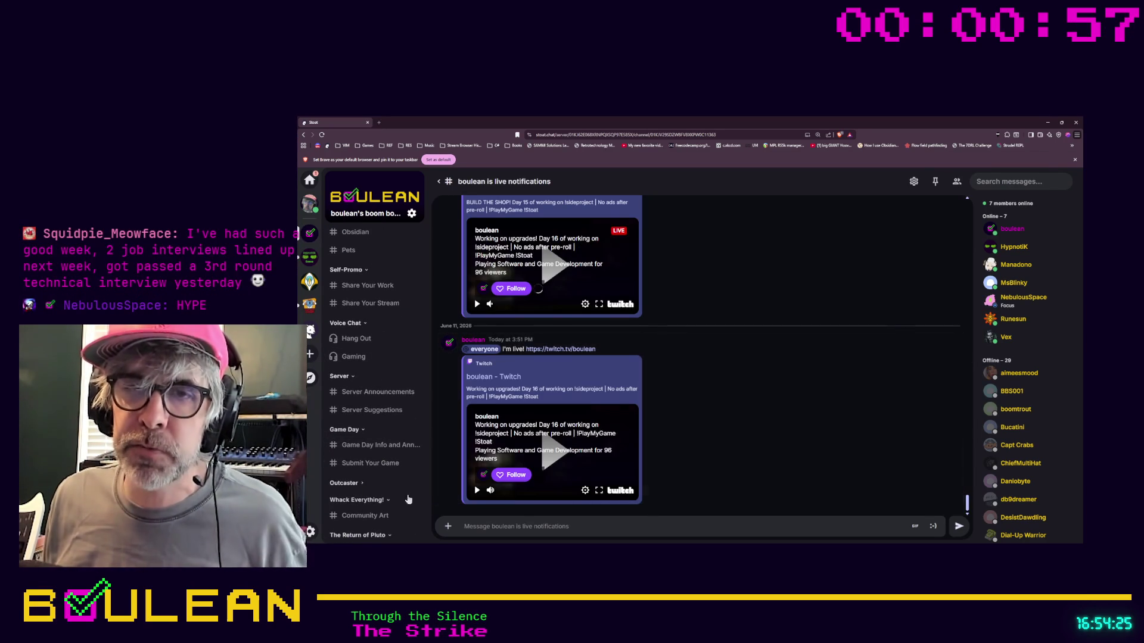
{"action": "left_click", "coordinate": [374, 516]}
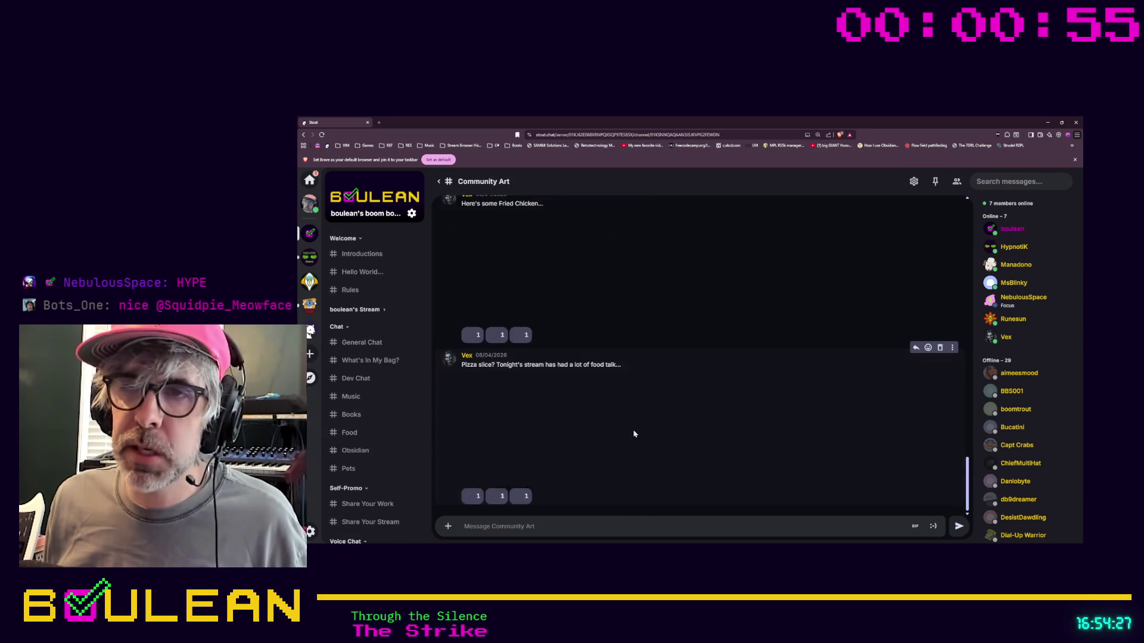
Scroll through the Community Art channel's guidelines and pixel-art submissions
{"action": "scroll", "coordinate": [685, 410], "scroll_direction": "up", "scroll_amount": 3}
{"action": "scroll", "coordinate": [687, 413], "scroll_direction": "up", "scroll_amount": 10}
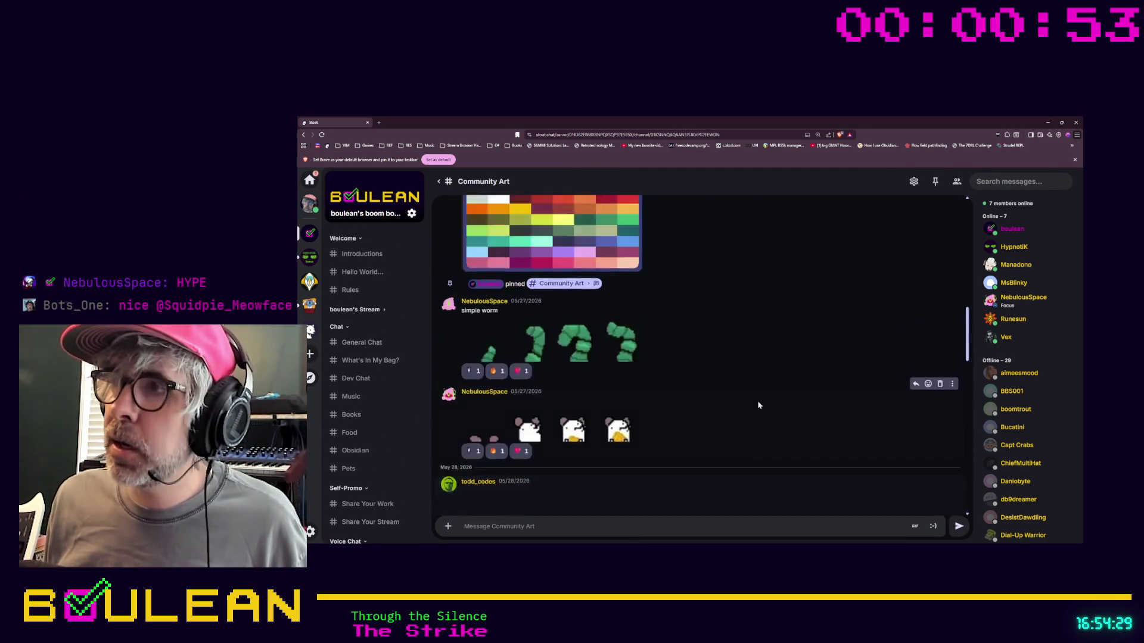
{"action": "scroll", "coordinate": [659, 319], "scroll_direction": "down", "scroll_amount": 10}
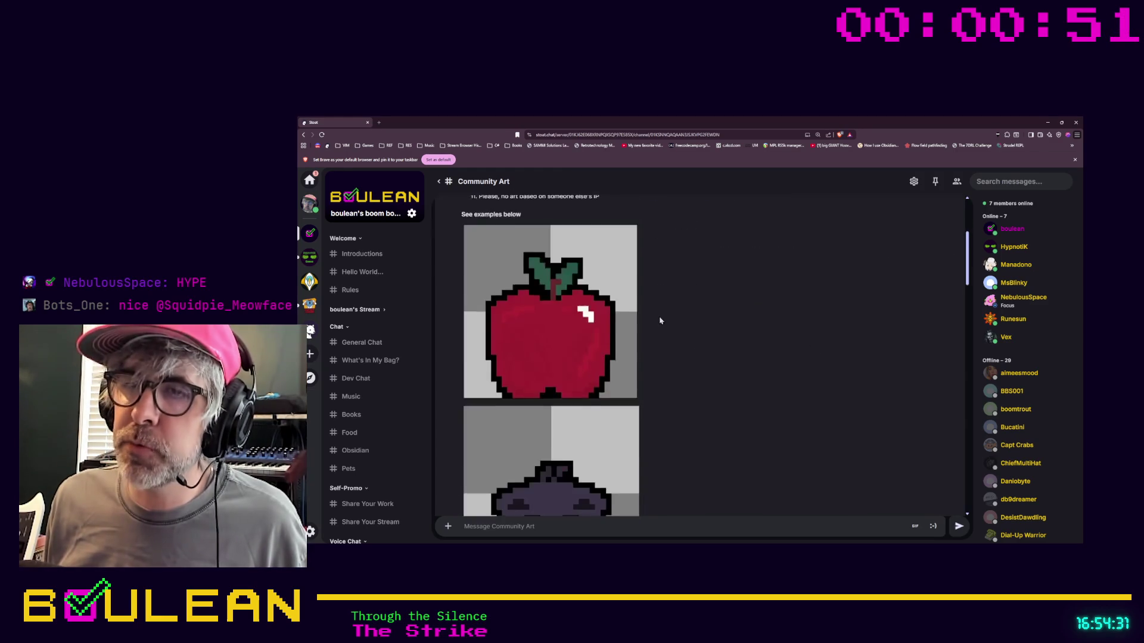
{"action": "scroll", "coordinate": [637, 357], "scroll_direction": "down", "scroll_amount": 5}
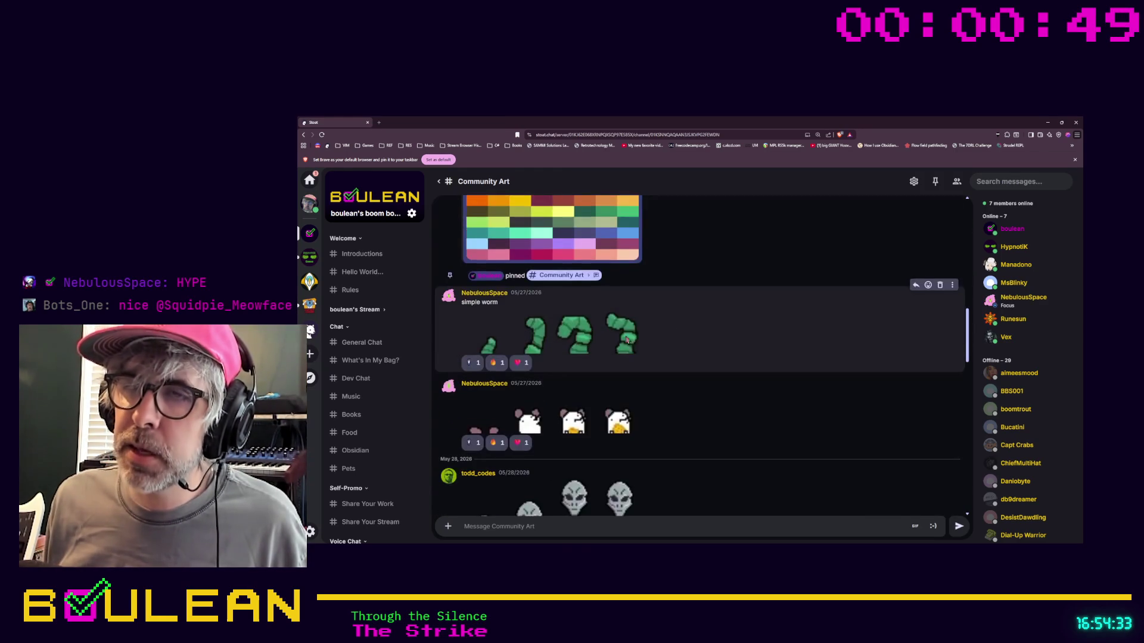
{"action": "scroll", "coordinate": [656, 370], "scroll_direction": "down", "scroll_amount": 6}
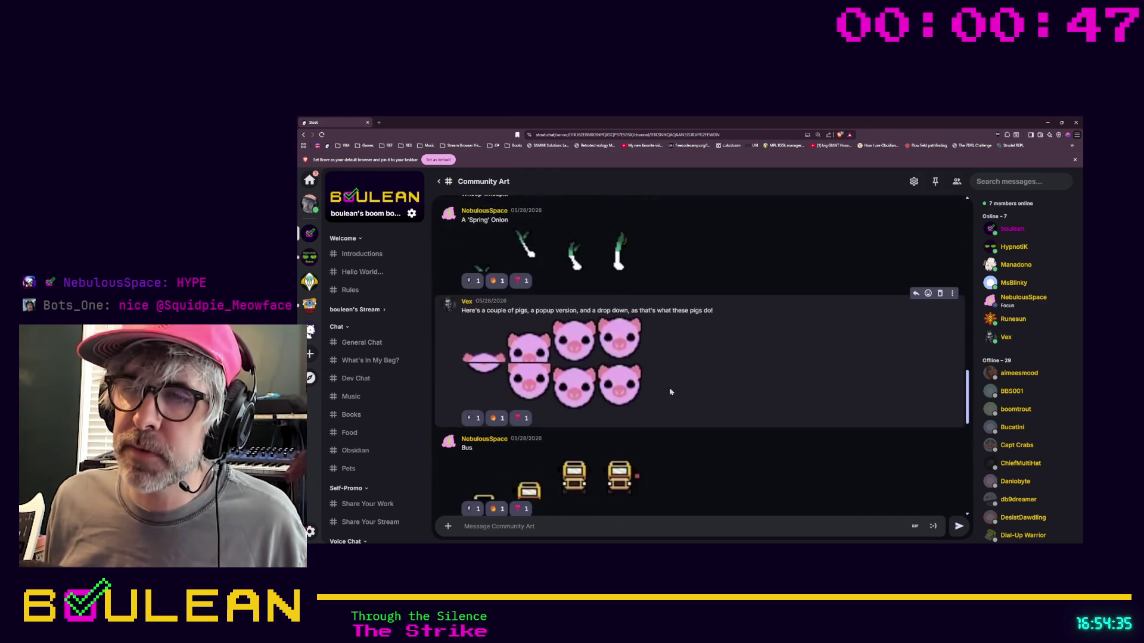
{"action": "scroll", "coordinate": [646, 404], "scroll_direction": "down", "scroll_amount": 4}
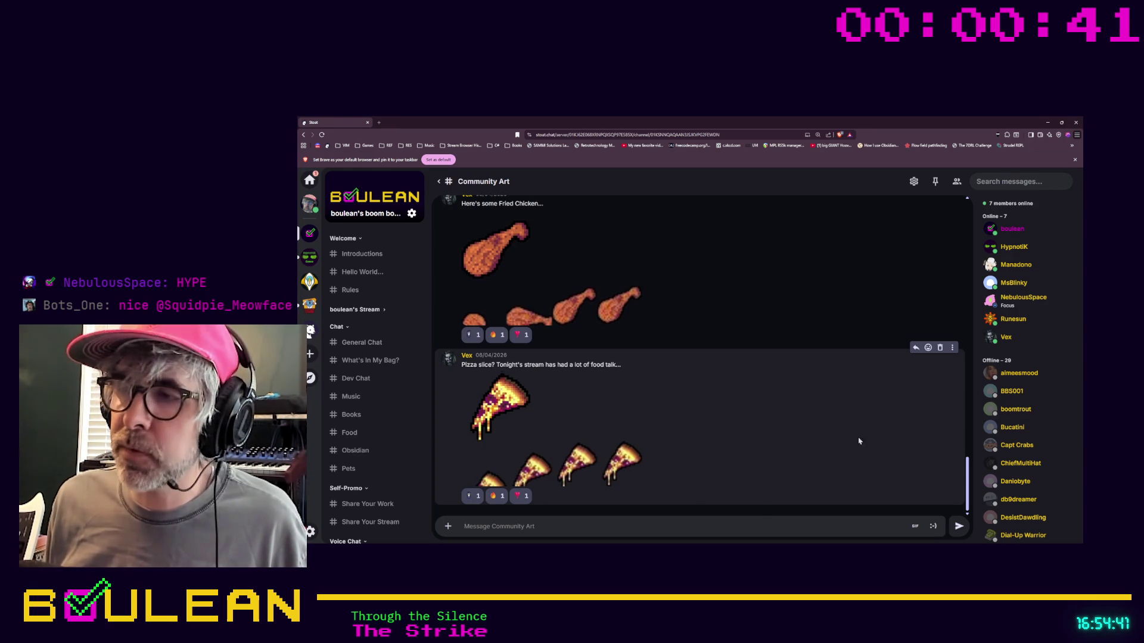
{"action": "left_click_drag", "start_coordinate": [967, 484], "coordinate": [971, 222]}
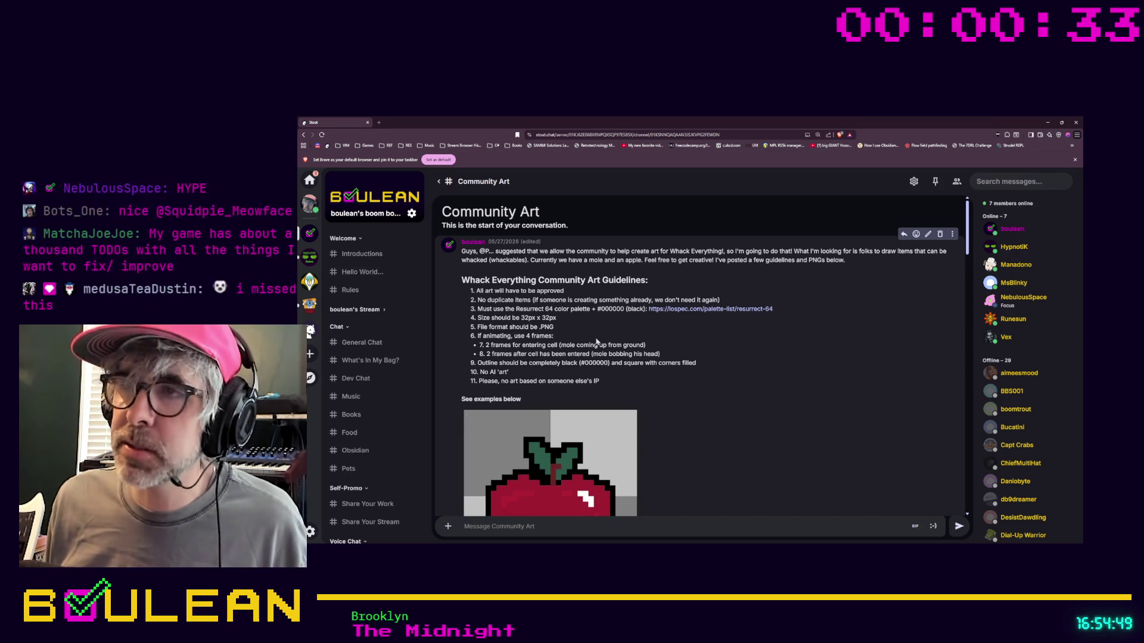
{"action": "scroll", "coordinate": [782, 344], "scroll_direction": "down", "scroll_amount": 5}
{"action": "scroll", "coordinate": [782, 344], "scroll_direction": "down", "scroll_amount": 10}
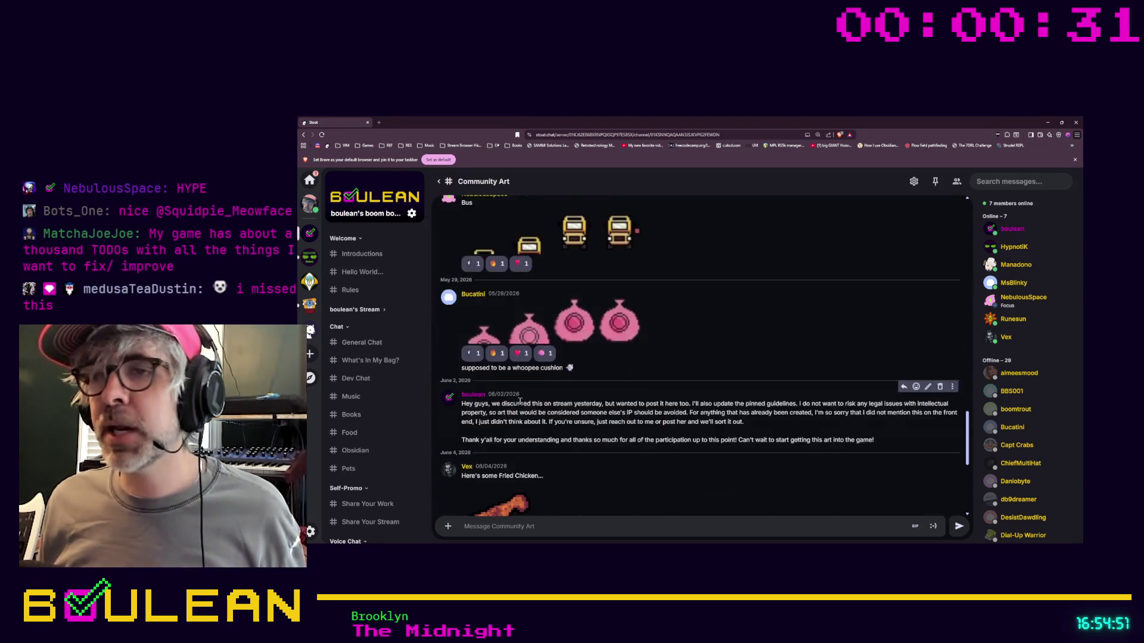
{"action": "scroll", "coordinate": [538, 381], "scroll_direction": "up", "scroll_amount": 6}
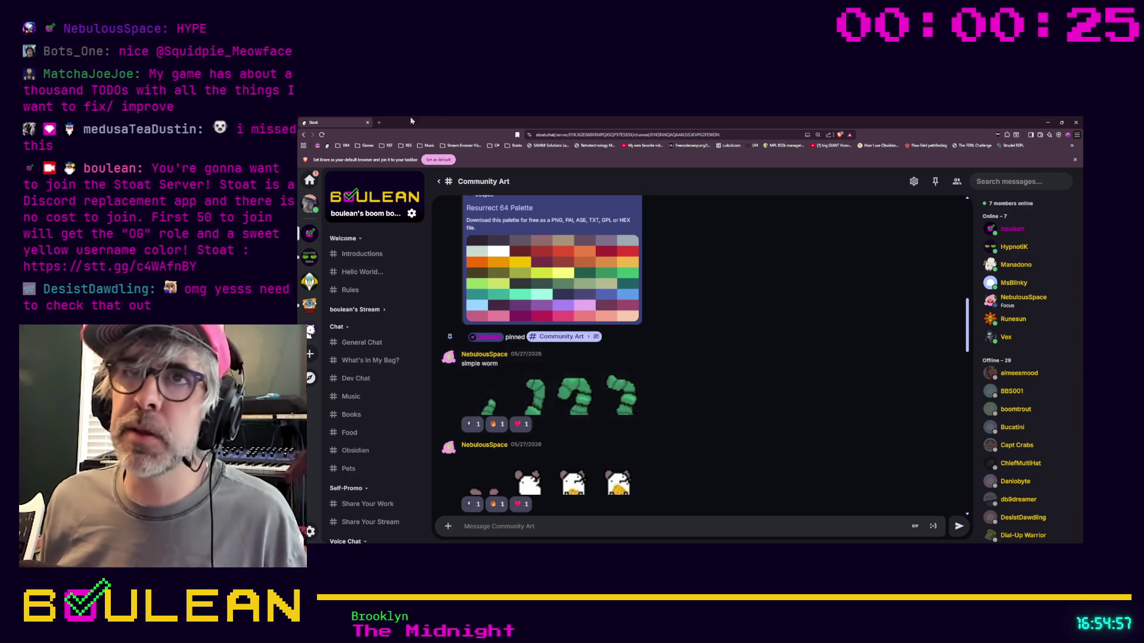
{"action": "left_click", "coordinate": [379, 122]}
Load the Discord server, view #community-art's rules and pixel-art posts, then minimize the browser
{"action": "left_click", "coordinate": [317, 146]}
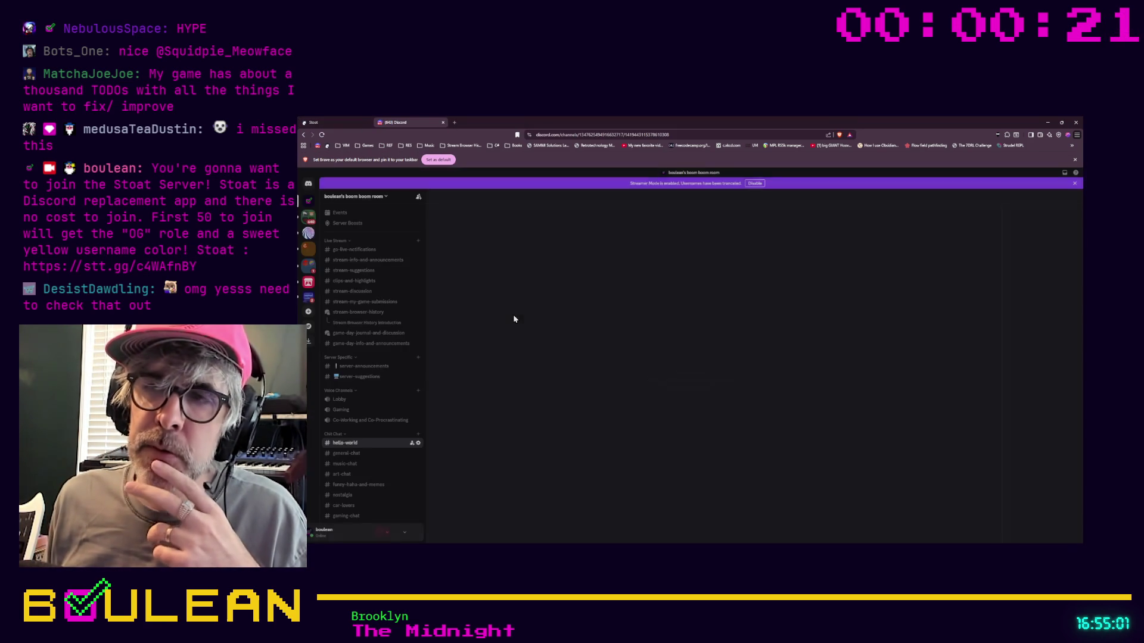
{"action": "scroll", "coordinate": [386, 417], "scroll_direction": "down", "scroll_amount": 3}
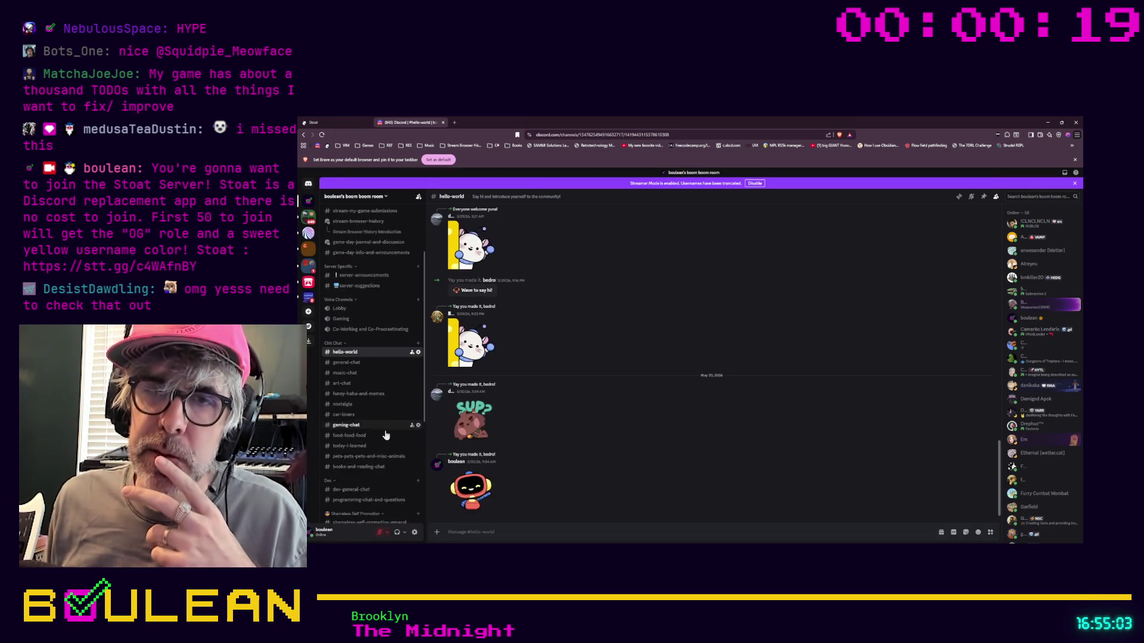
{"action": "scroll", "coordinate": [388, 453], "scroll_direction": "down", "scroll_amount": 5}
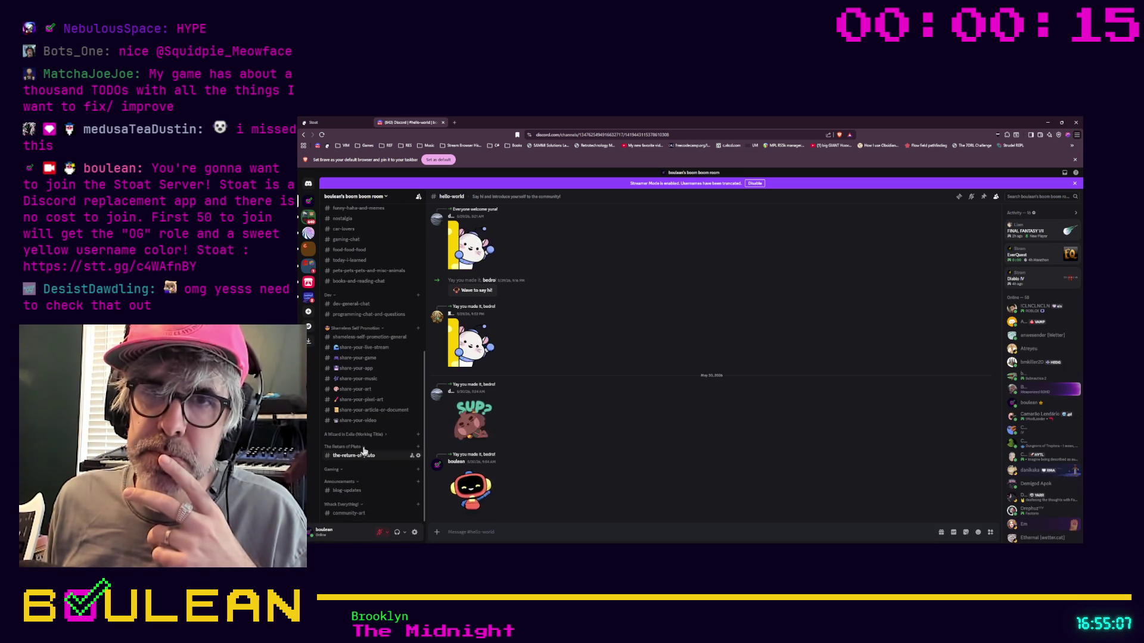
{"action": "left_click", "coordinate": [349, 513]}
{"action": "scroll", "coordinate": [545, 454], "scroll_direction": "up", "scroll_amount": 10}
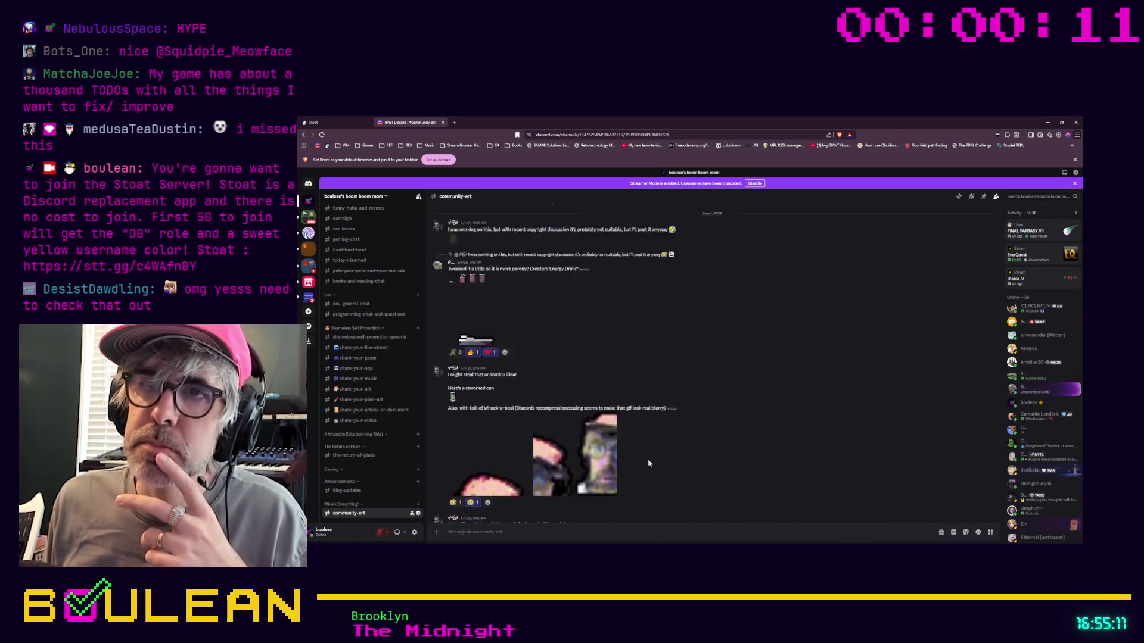
{"action": "scroll", "coordinate": [671, 430], "scroll_direction": "up", "scroll_amount": 15}
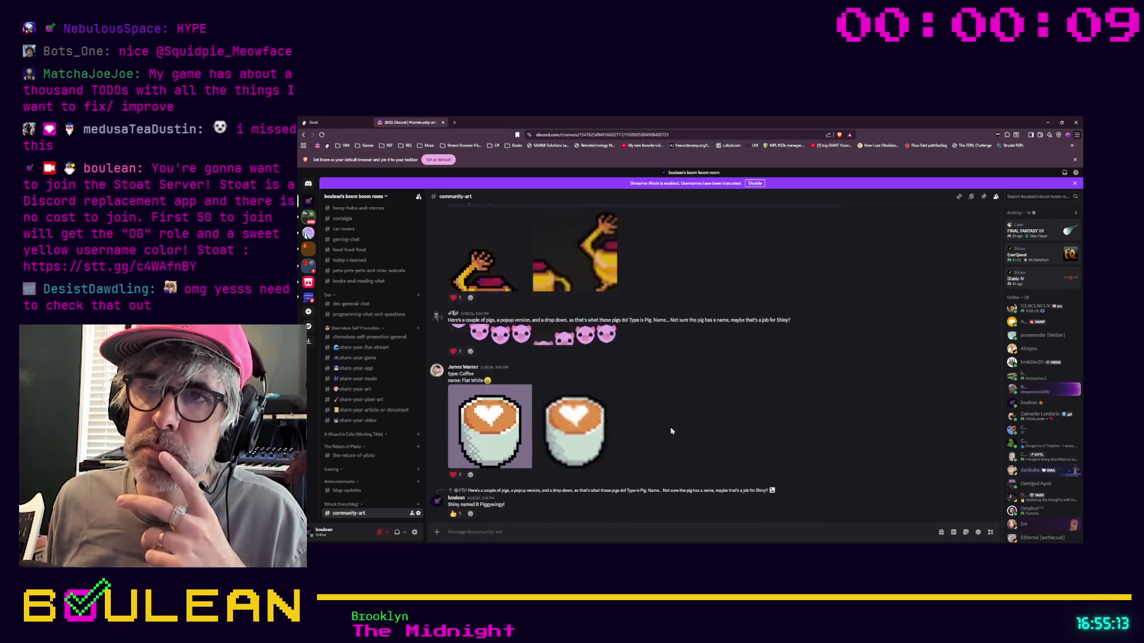
{"action": "scroll", "coordinate": [671, 431], "scroll_direction": "up", "scroll_amount": 15}
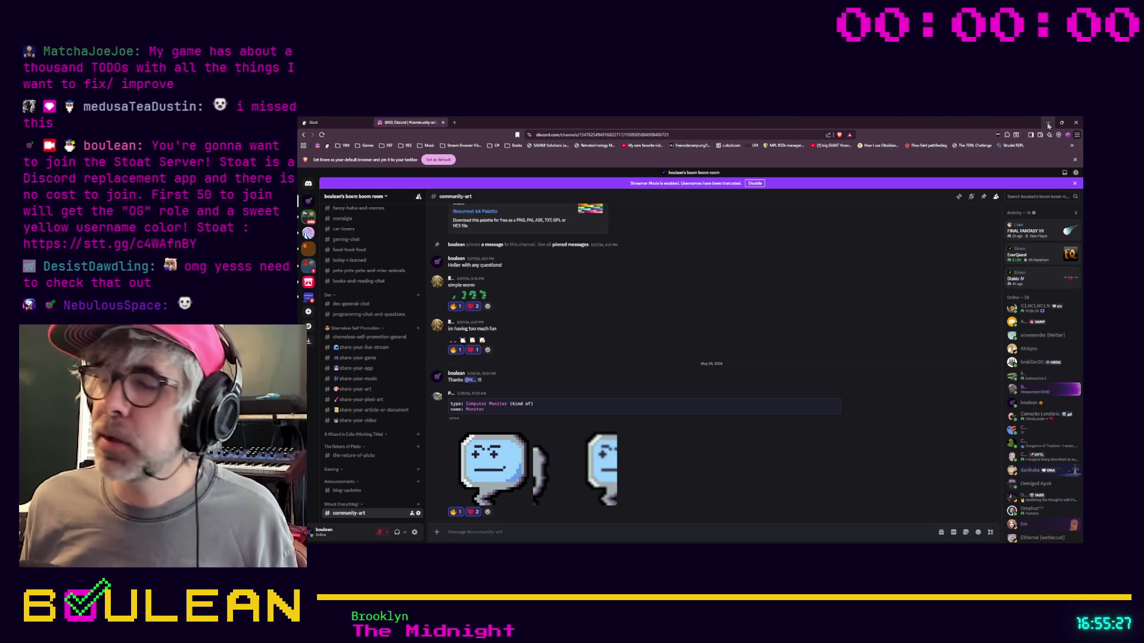
{"action": "left_click", "coordinate": [1048, 123]}
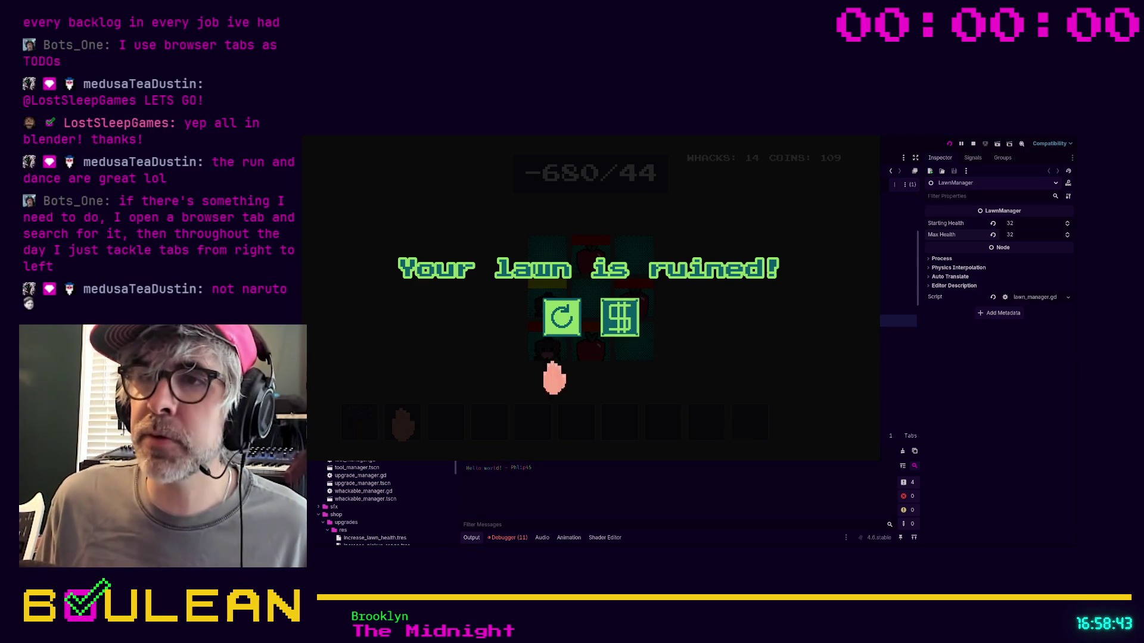
Start a new game from the lawn-ruined screen at -149/44 with 109 coins
{"action": "left_click", "coordinate": [561, 317]}
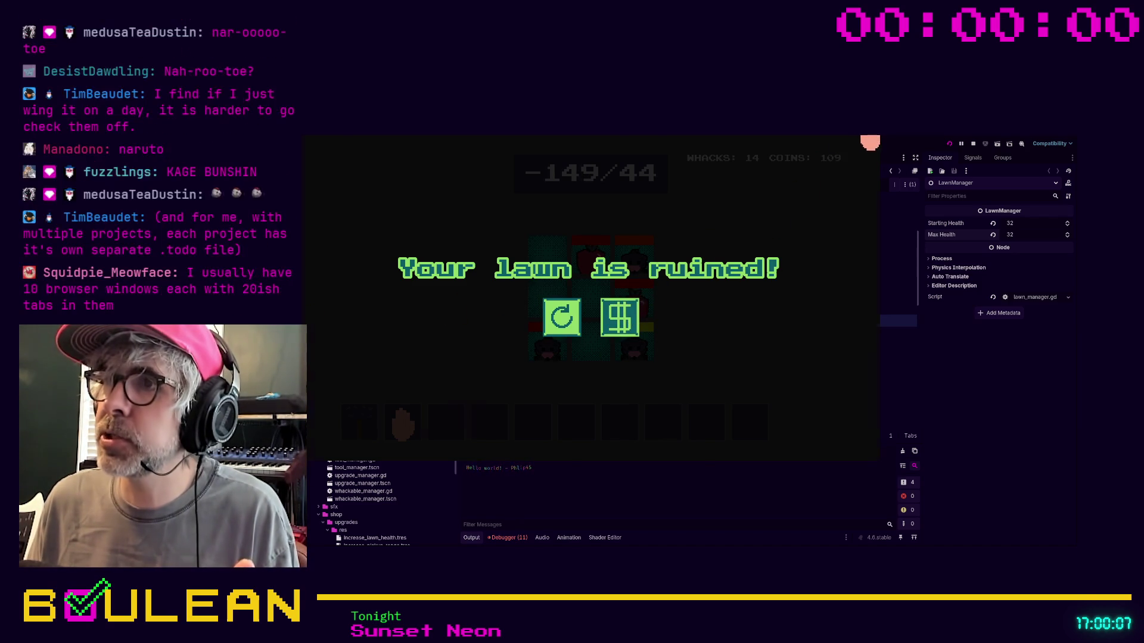
Stop the running game with F8 to return to the editor
{"action": "key", "text": "F8"}
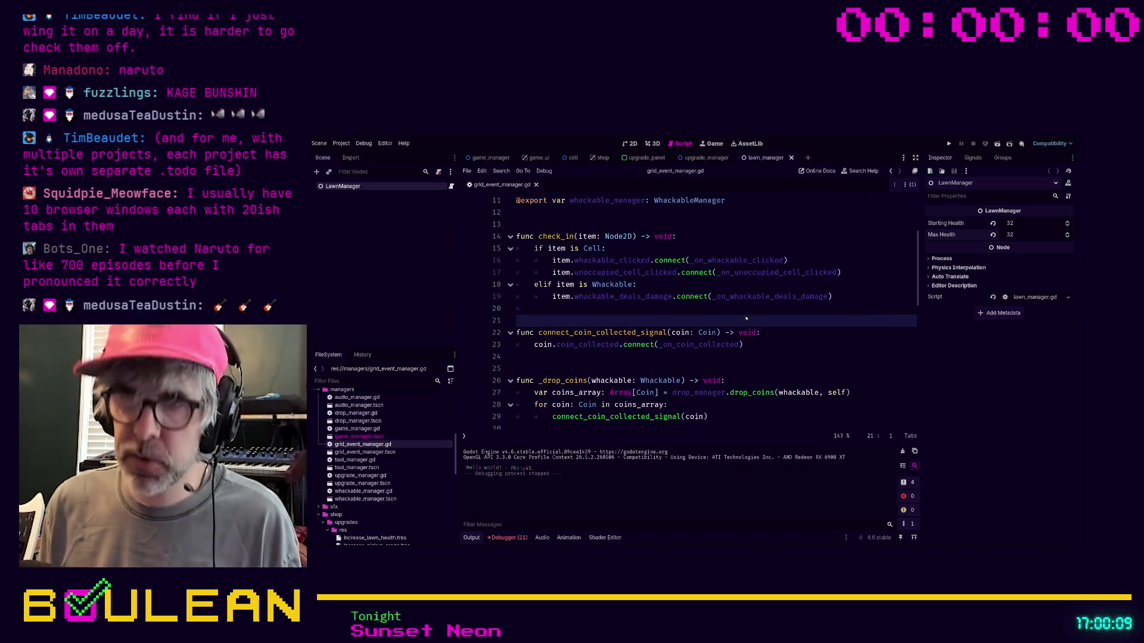
Search all project files for 'todo' and open the line 38 match in grid_event_manager.gd
{"action": "key", "text": "ctrl+shift+f"}
{"action": "key", "text": "Return"}
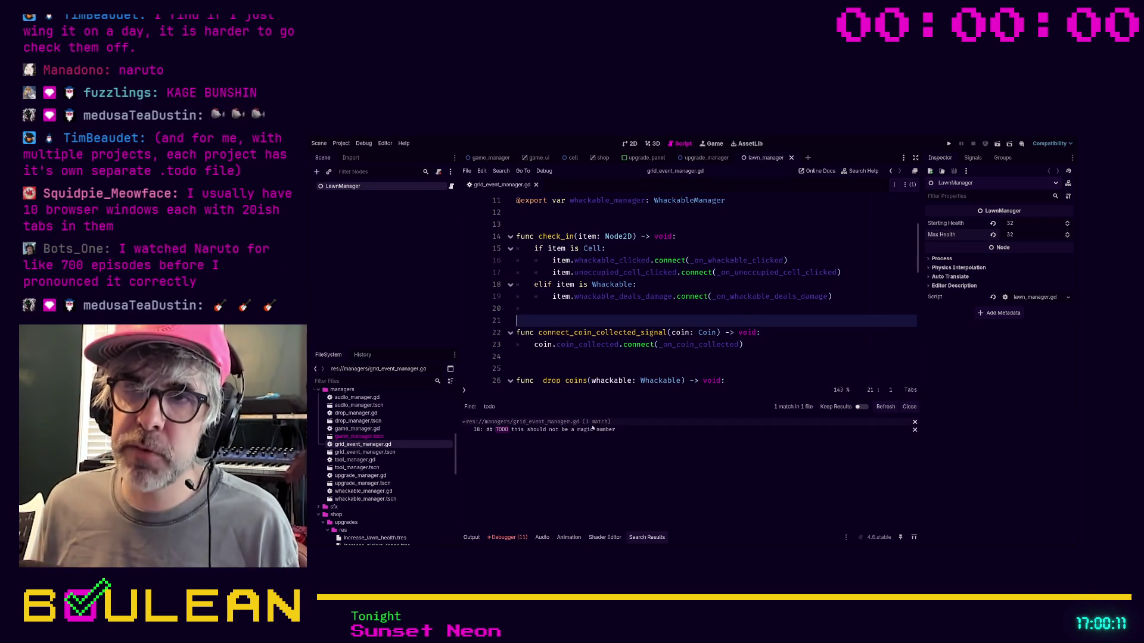
{"action": "left_click", "coordinate": [626, 428]}
Select the '## TODO this should not be a magic number' comment on line 38
{"action": "scroll", "coordinate": [632, 351], "scroll_direction": "down", "scroll_amount": 1}
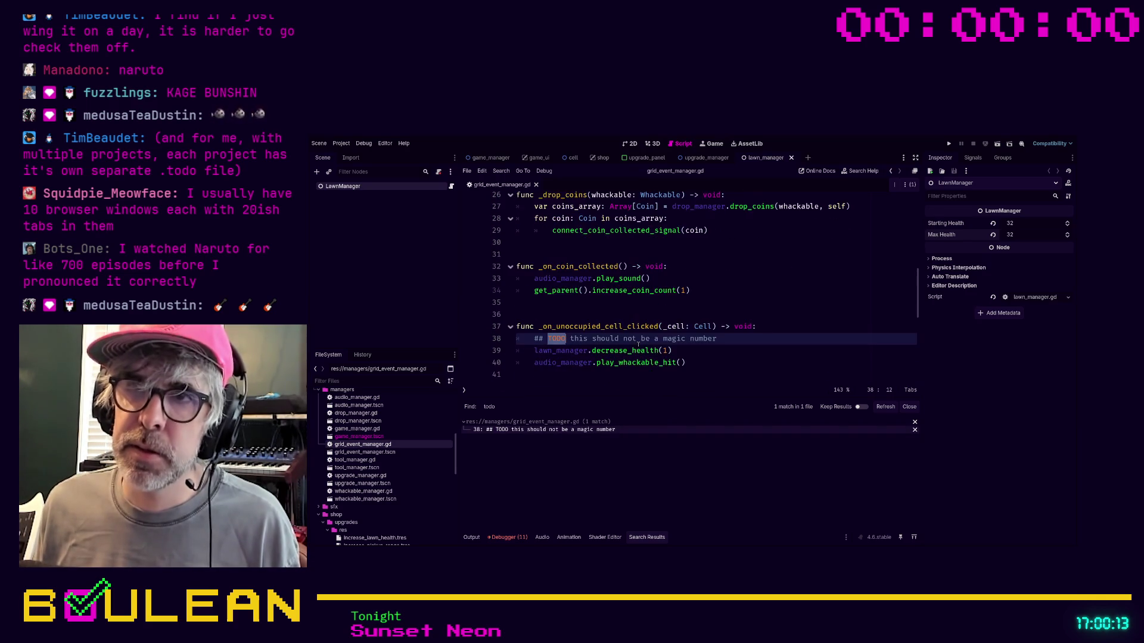
{"action": "left_click", "coordinate": [577, 338]}
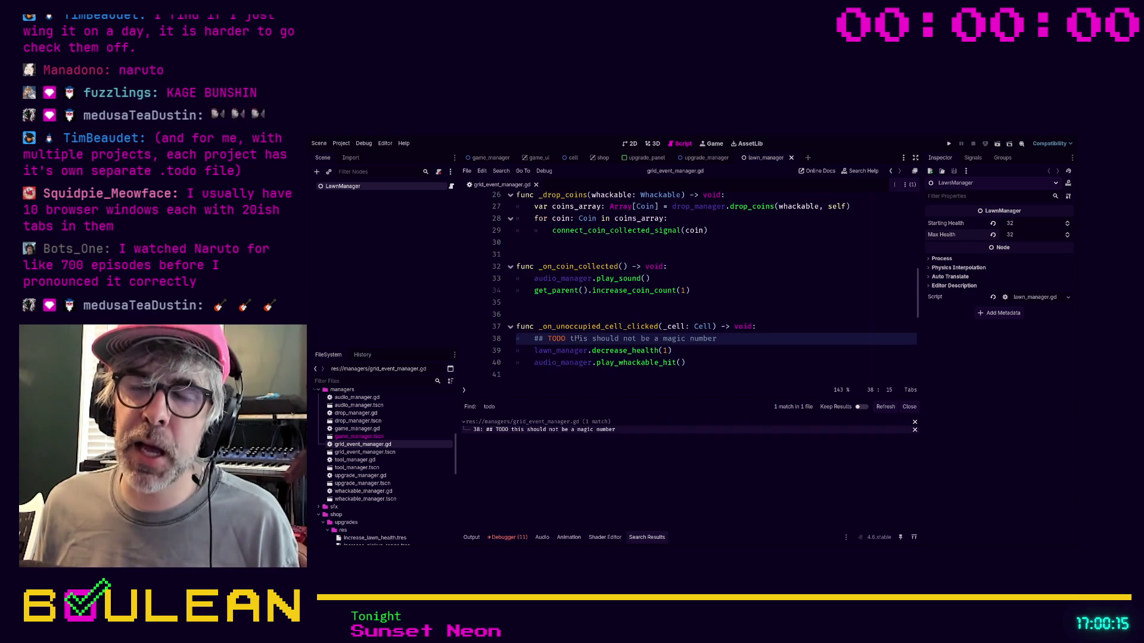
{"action": "left_click", "coordinate": [713, 358]}
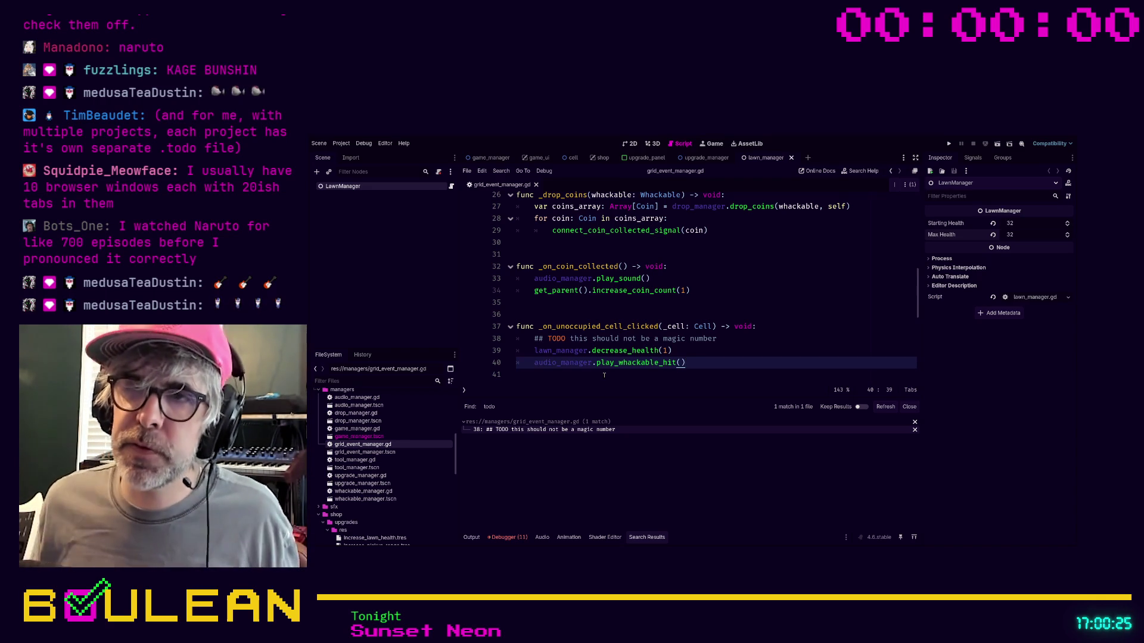
{"action": "left_click", "coordinate": [716, 338]}
{"action": "key", "text": "shift+Home"}
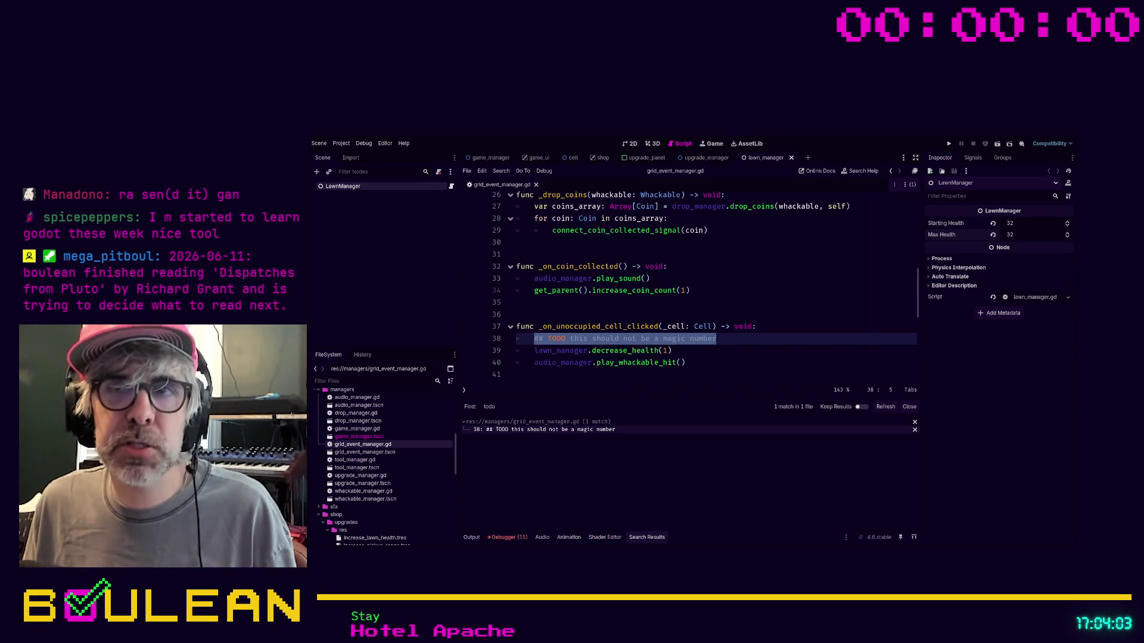
{"action": "left_click_drag", "start_coordinate": [565, 338], "coordinate": [533, 338]}
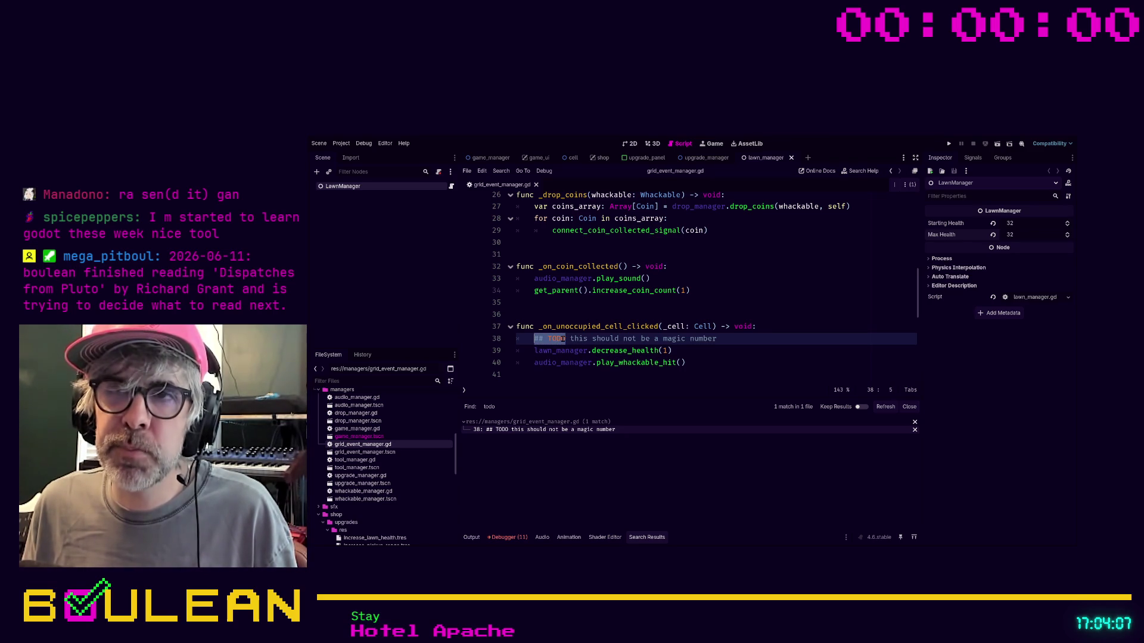
{"action": "left_click", "coordinate": [566, 338]}
{"action": "left_click_drag", "start_coordinate": [566, 339], "coordinate": [548, 338]}
{"action": "left_click", "coordinate": [566, 338]}
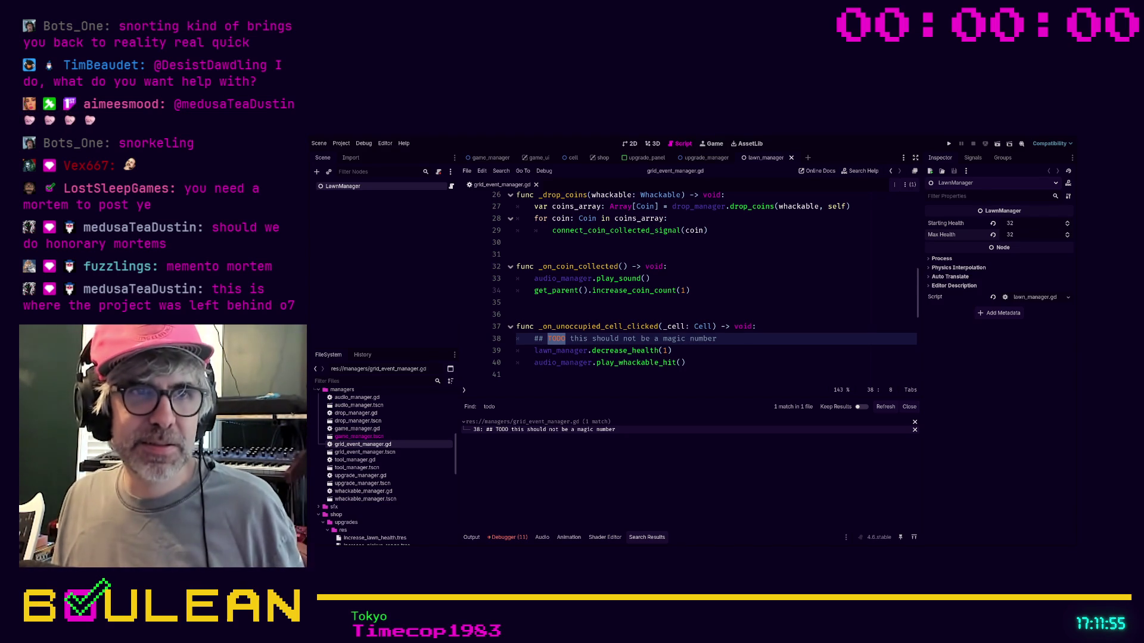
{"action": "left_click", "coordinate": [721, 352]}
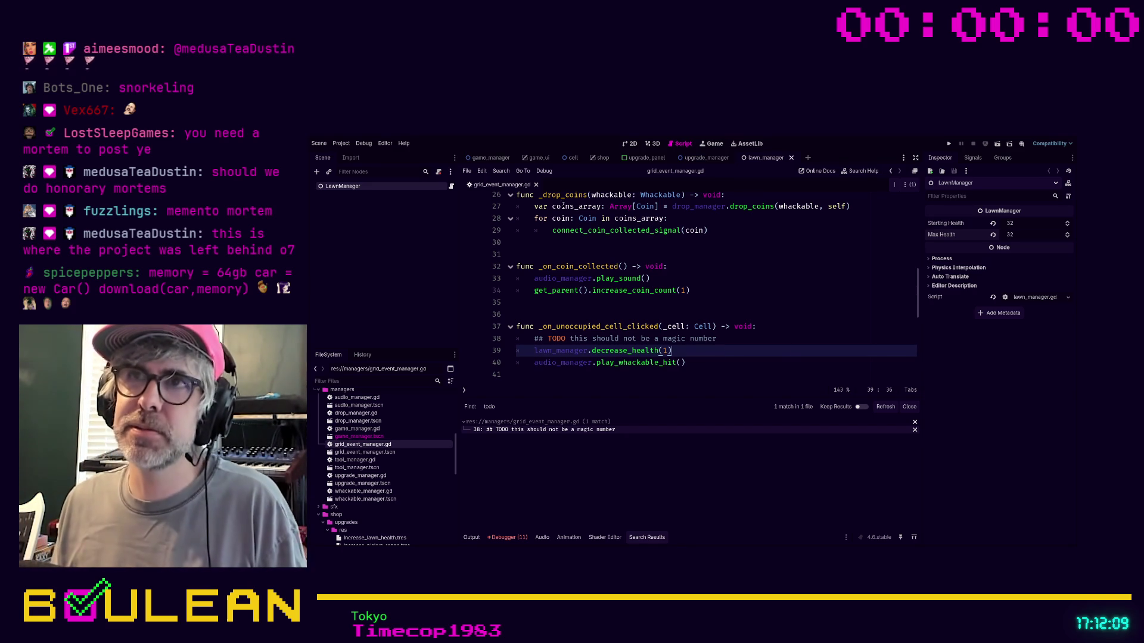
{"action": "left_click", "coordinate": [630, 148]}
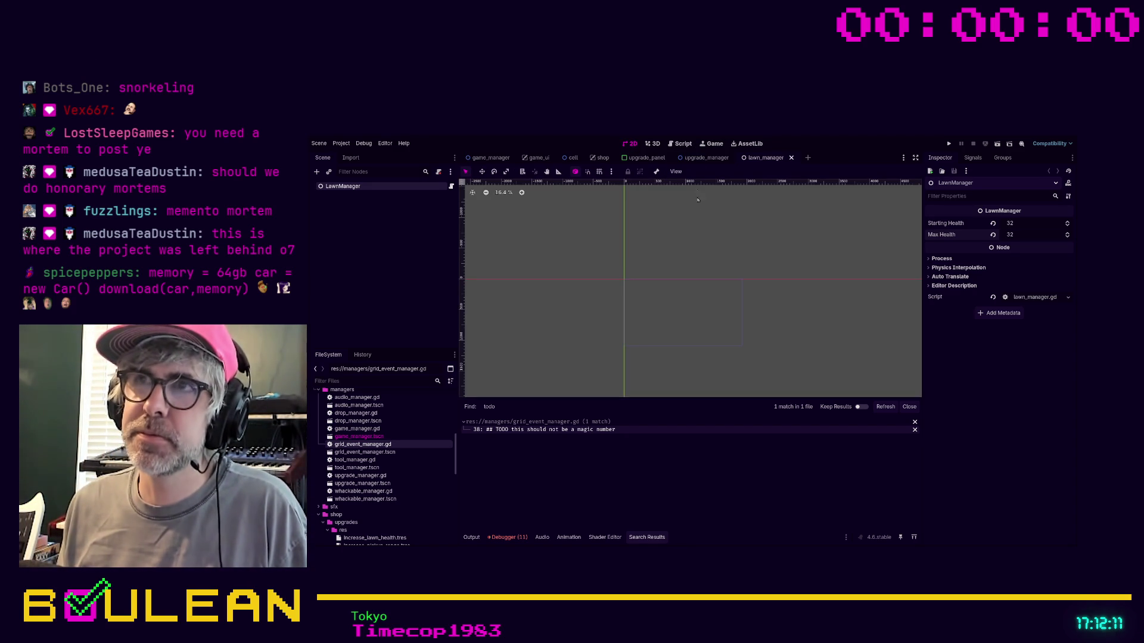
{"action": "left_click", "coordinate": [678, 142]}
{"action": "left_click", "coordinate": [728, 309]}
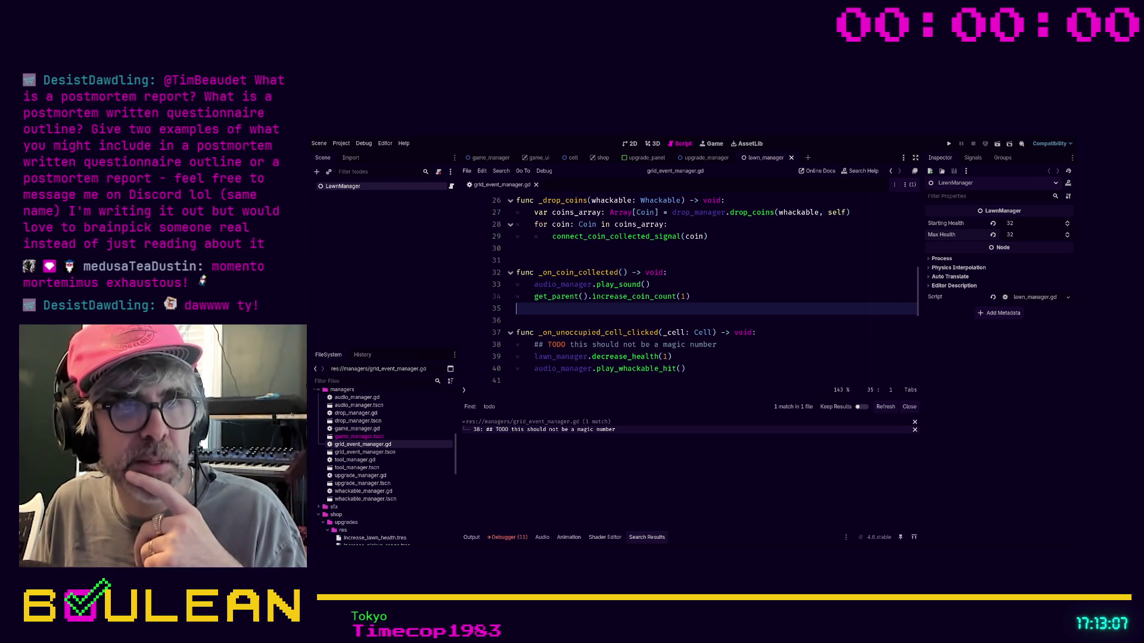
Revisit the decrease_health and play_whackable_hit lines, then run the game showing 30/32 health
{"action": "left_click", "coordinate": [777, 355]}
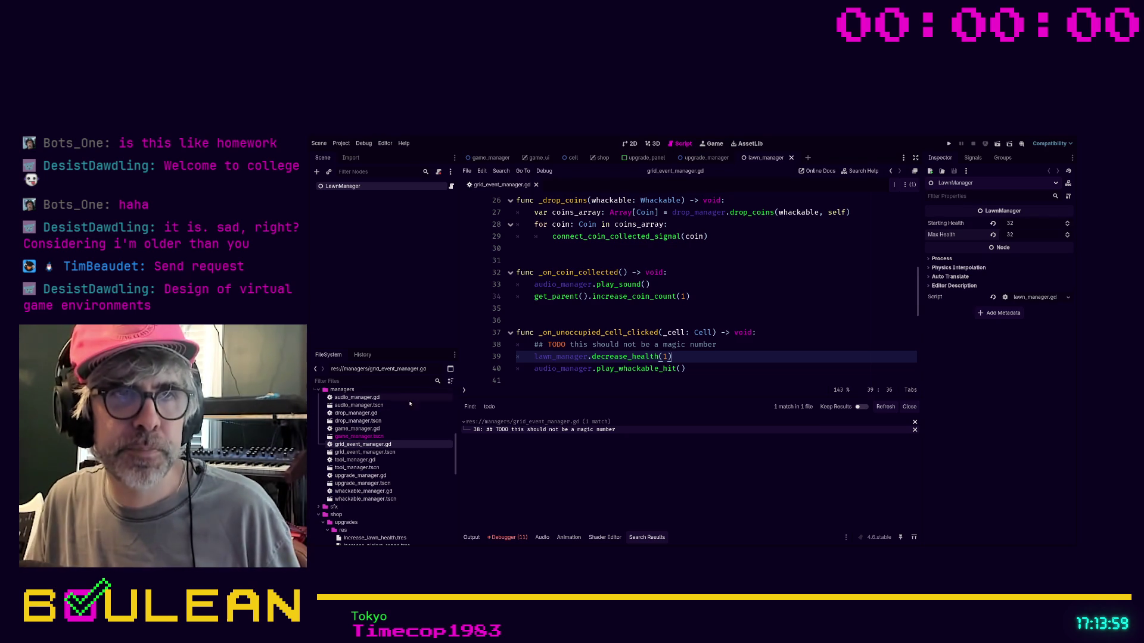
{"action": "left_click", "coordinate": [699, 369]}
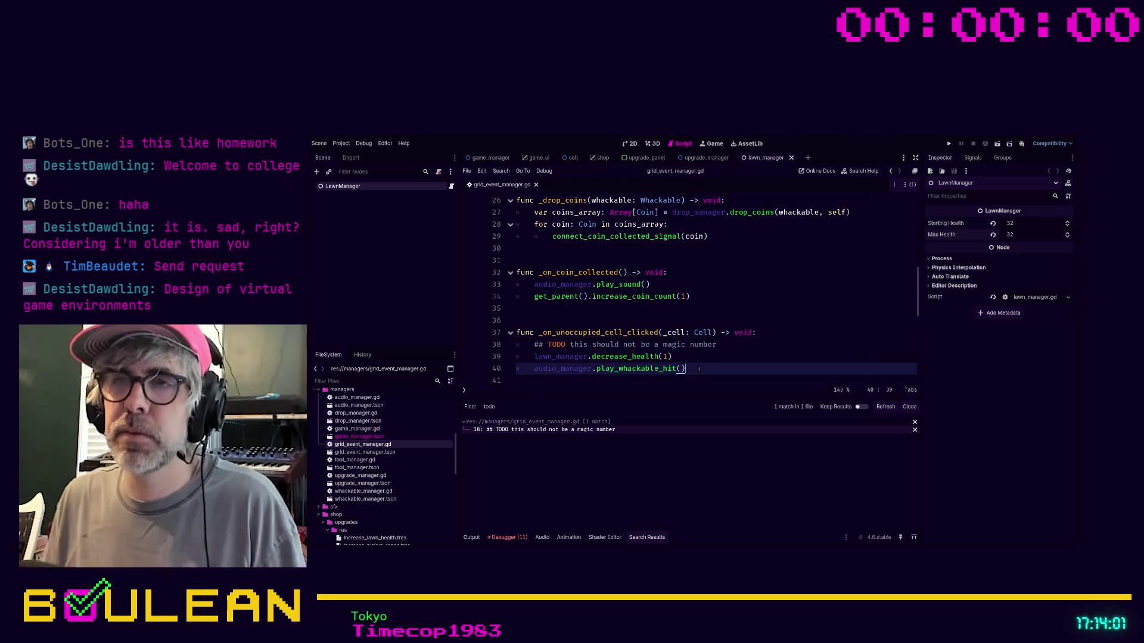
{"action": "key", "text": "F5"}
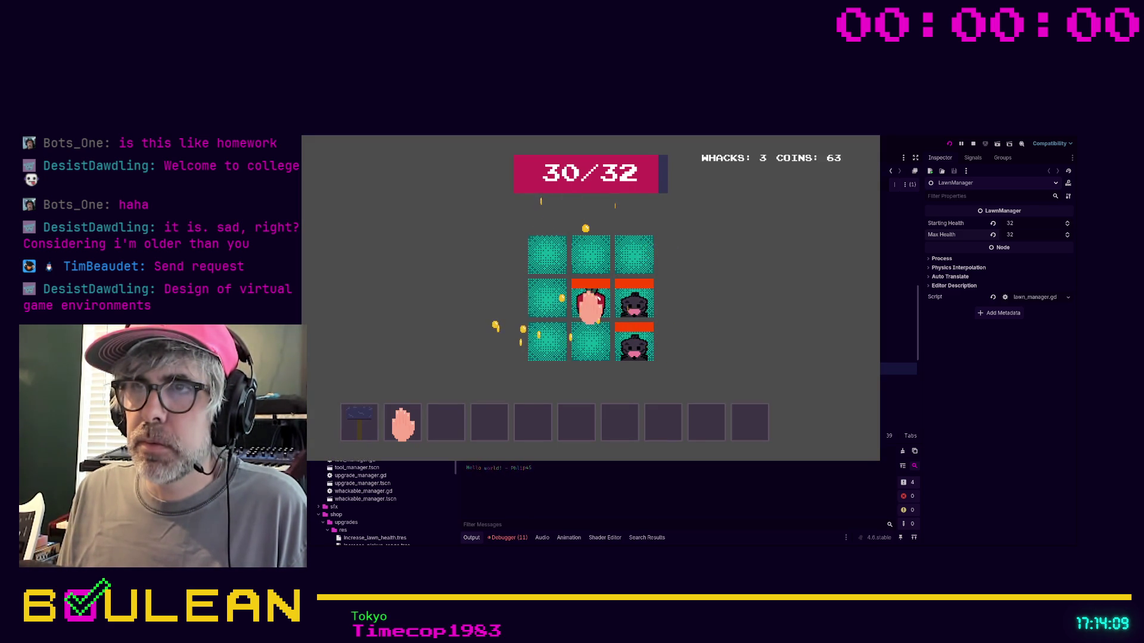
Whack pests on the centre, right and left tiles until the lawn is ruined, then restart
{"action": "left_click", "coordinate": [590, 307]}
{"action": "left_click", "coordinate": [634, 307]}
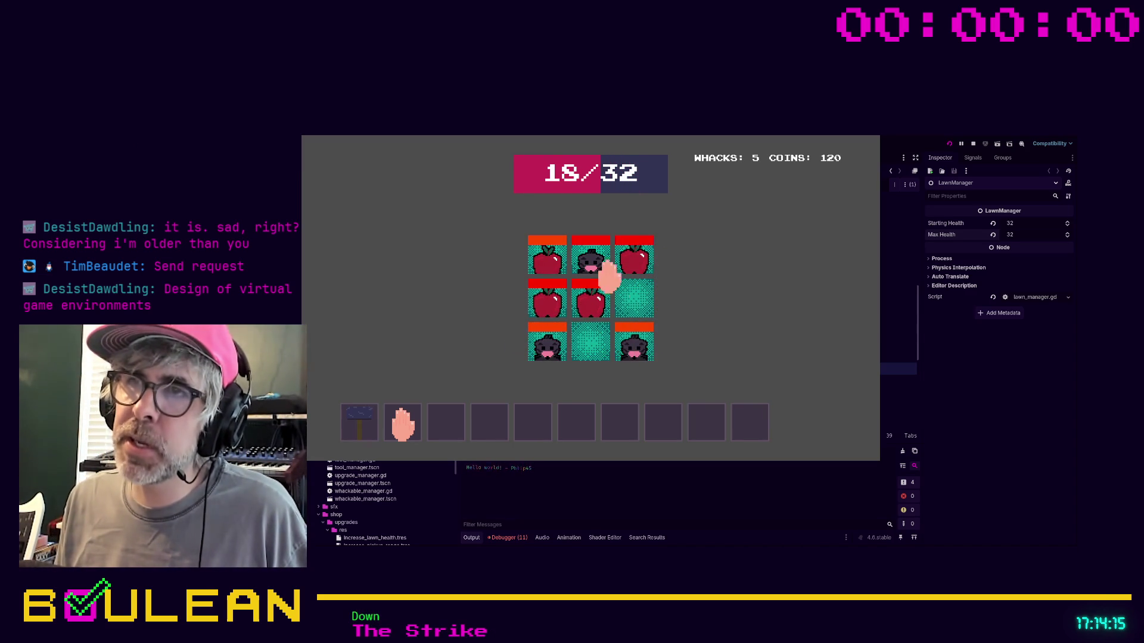
{"action": "left_click", "coordinate": [596, 303]}
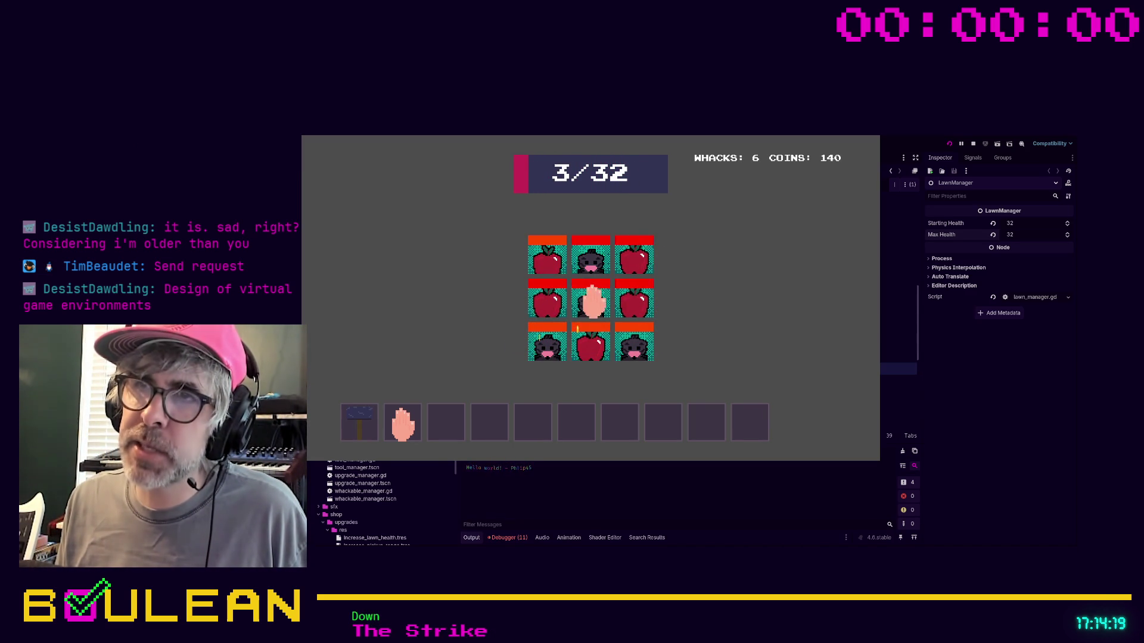
{"action": "left_click", "coordinate": [547, 302]}
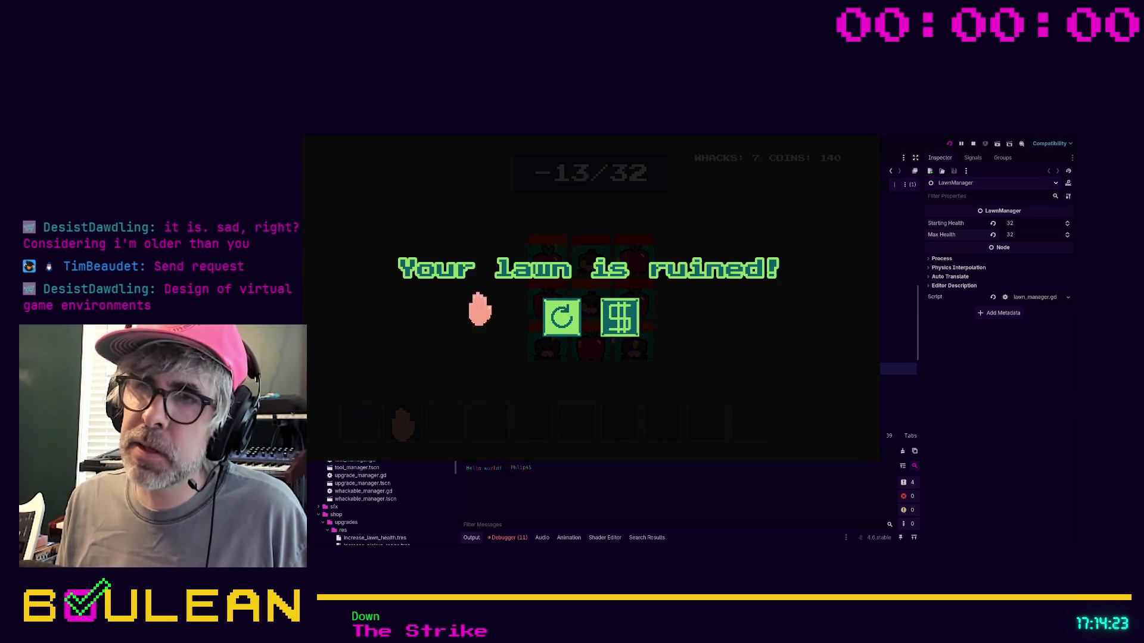
{"action": "left_click", "coordinate": [563, 319]}
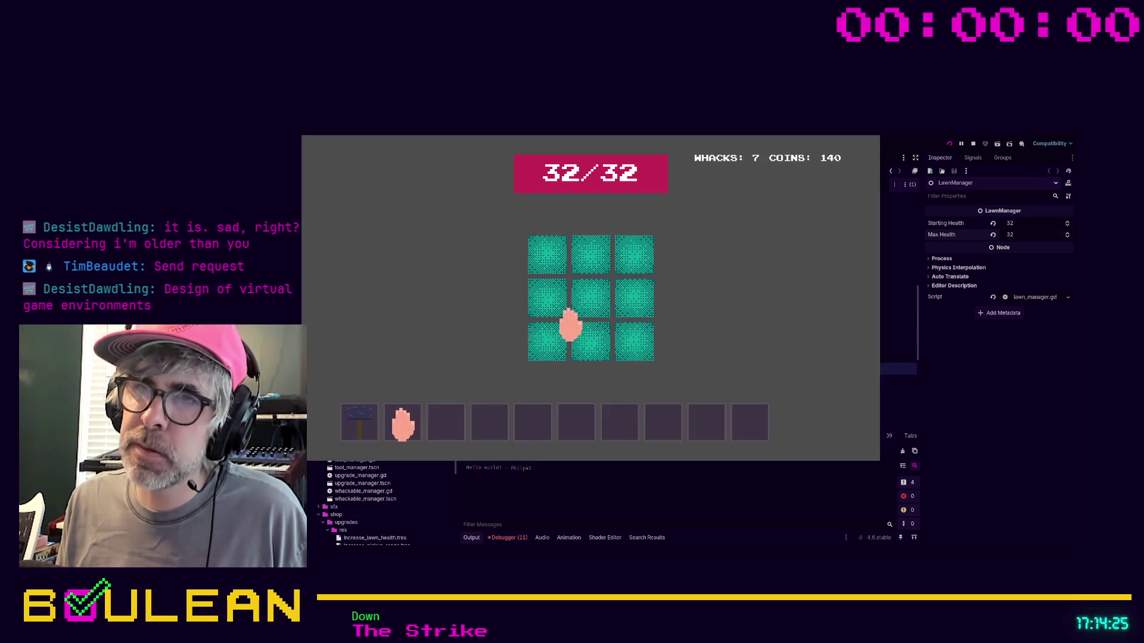
Equip the hammer and whack moles on the bottom, centre and top-right tiles for coins
{"action": "left_click", "coordinate": [358, 422]}
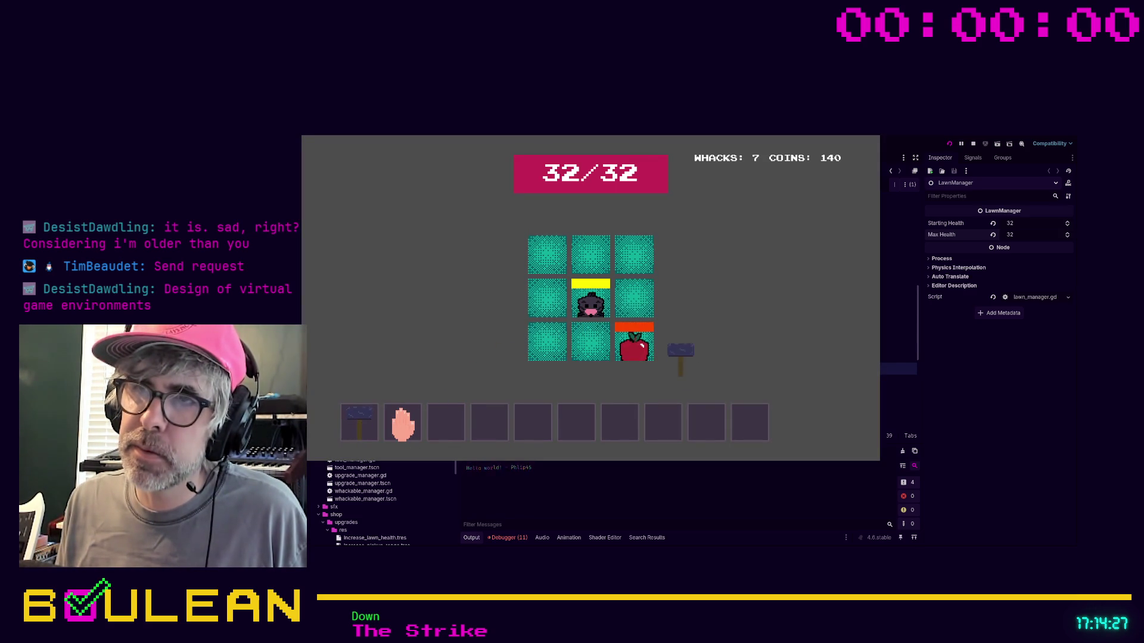
{"action": "left_click", "coordinate": [634, 342]}
{"action": "left_click", "coordinate": [592, 345]}
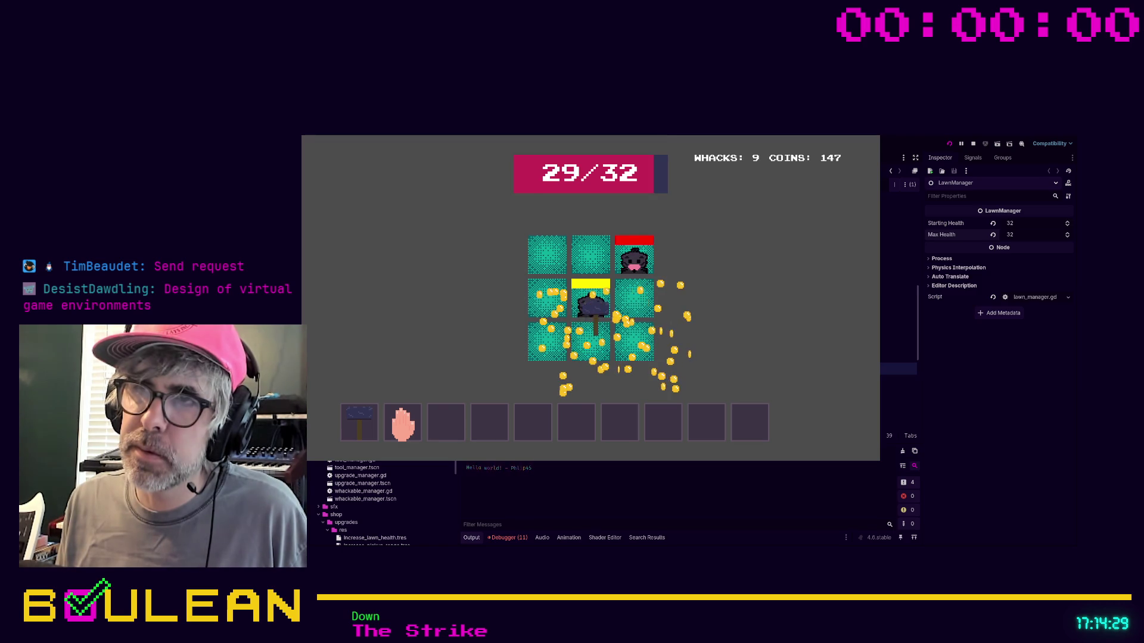
{"action": "left_click", "coordinate": [591, 304]}
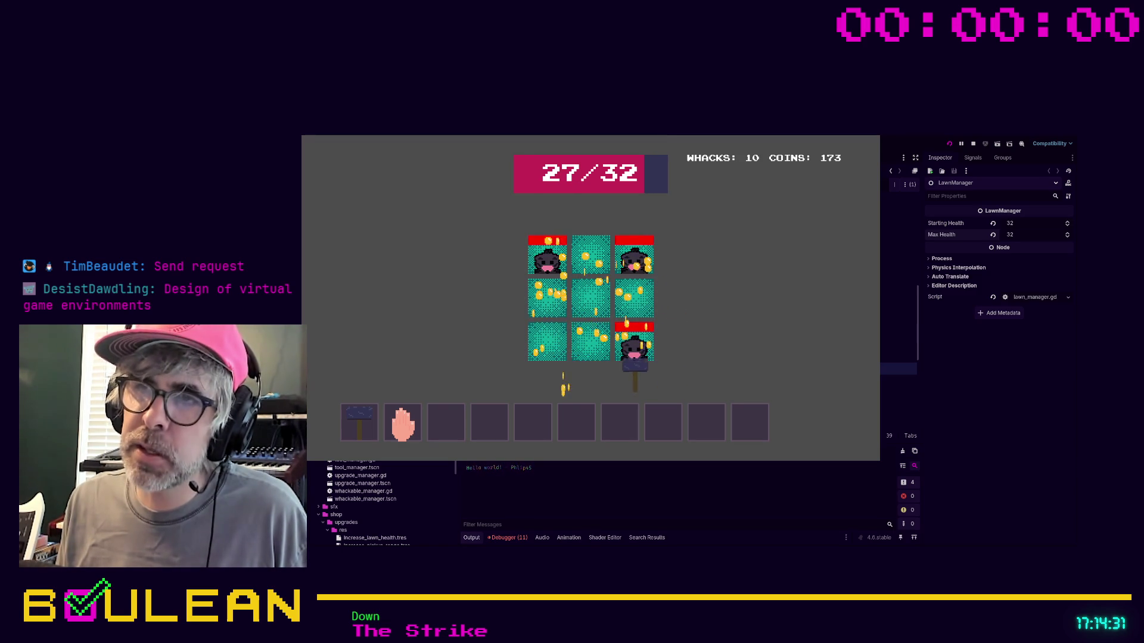
{"action": "left_click", "coordinate": [590, 301]}
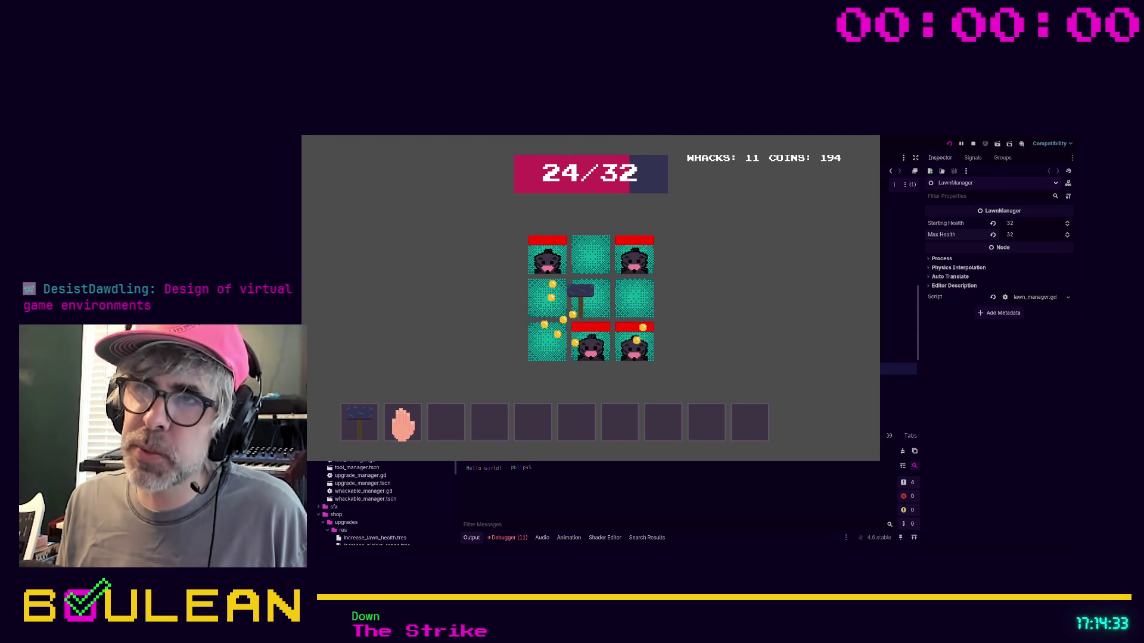
{"action": "left_click", "coordinate": [591, 345]}
{"action": "left_click", "coordinate": [593, 301]}
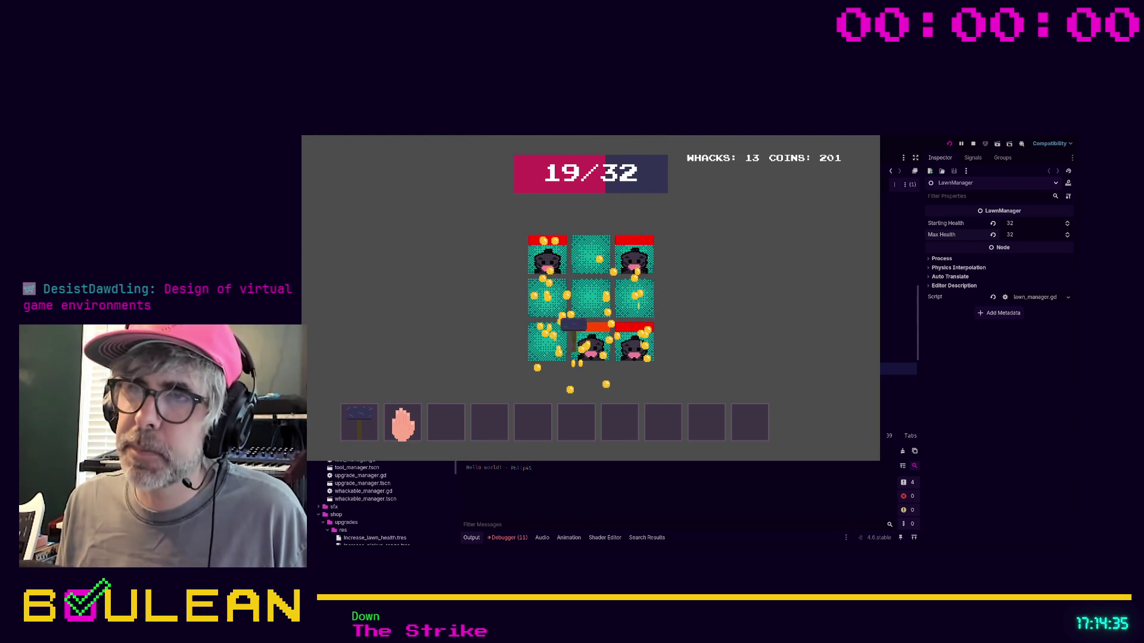
{"action": "left_click", "coordinate": [634, 255]}
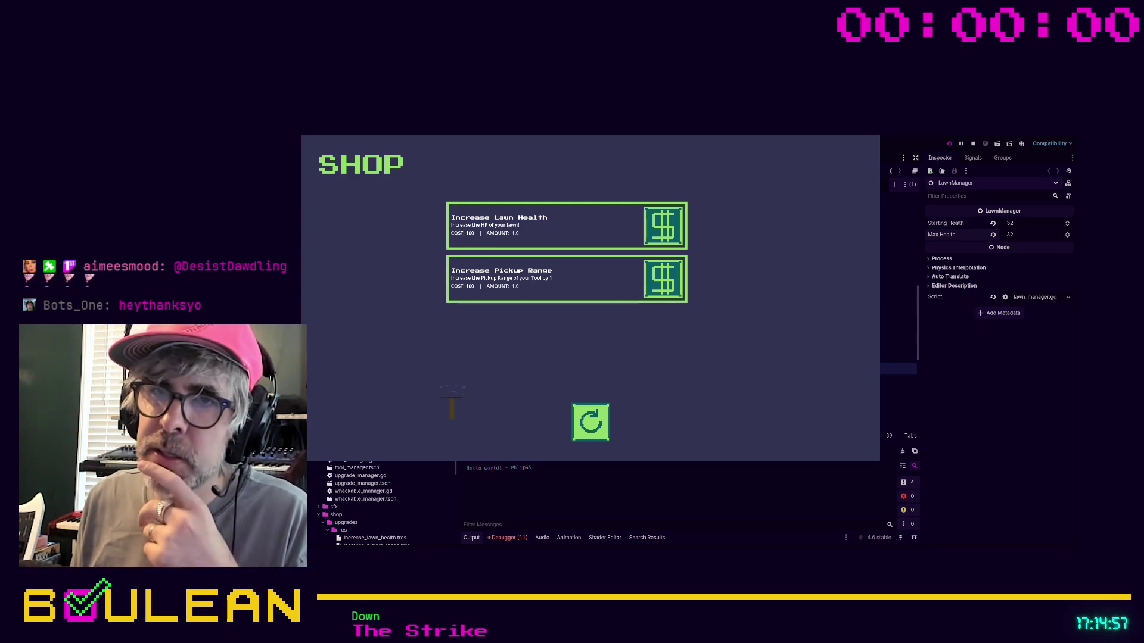
Restart from the shop, whack the bottom-middle and top-right moles by hand, then stop and return to line 41
{"action": "left_click", "coordinate": [587, 420]}
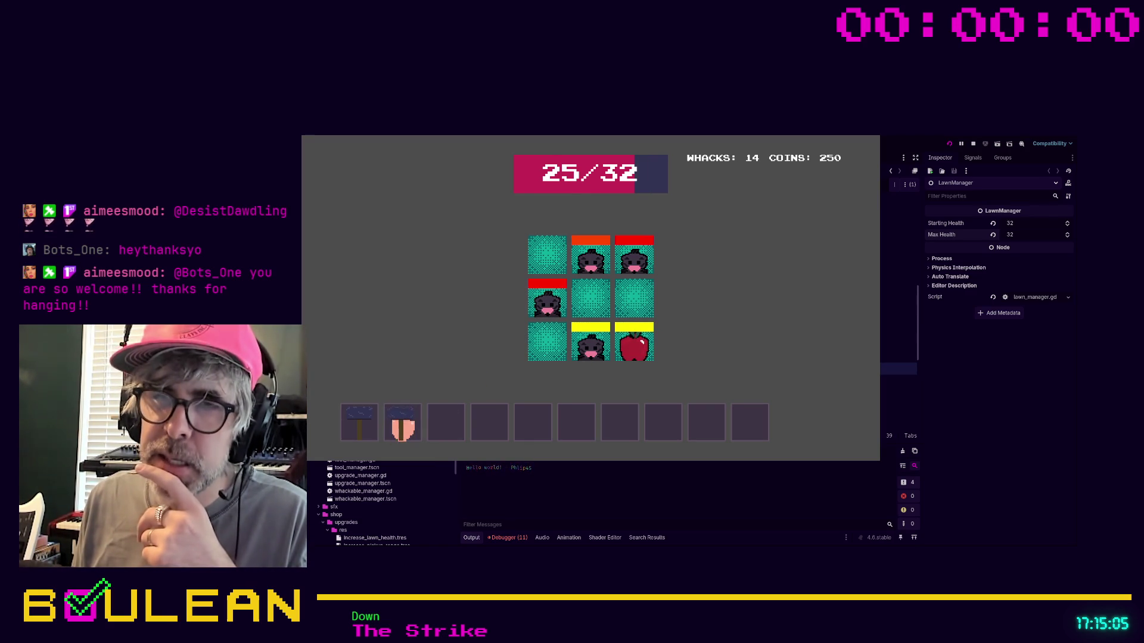
{"action": "left_click", "coordinate": [403, 423]}
{"action": "left_click", "coordinate": [590, 337]}
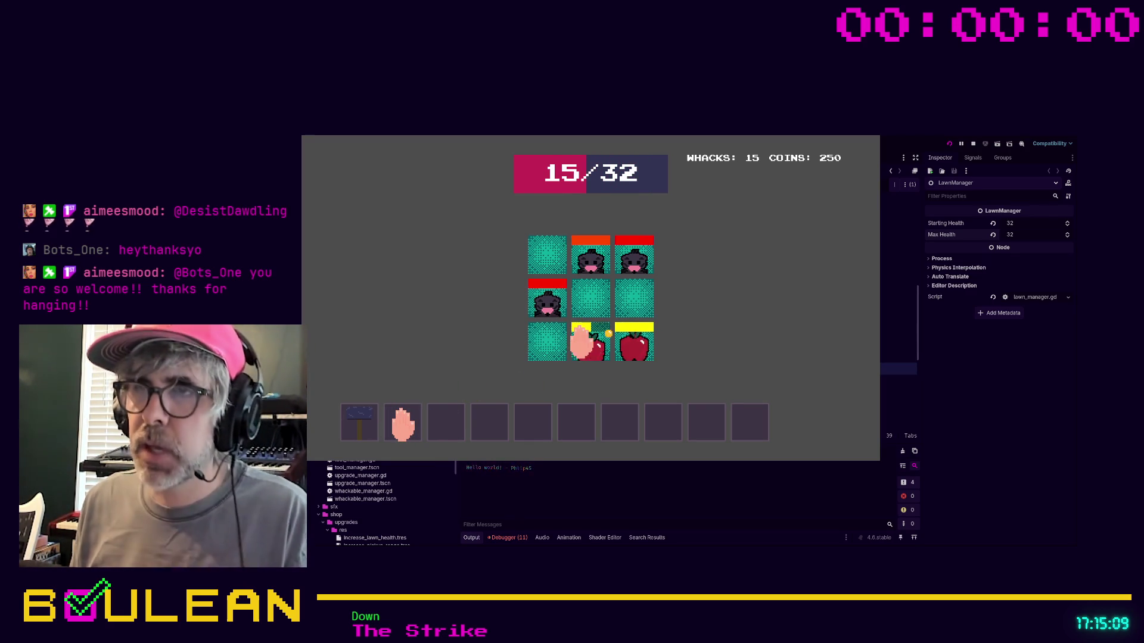
{"action": "left_click", "coordinate": [583, 330]}
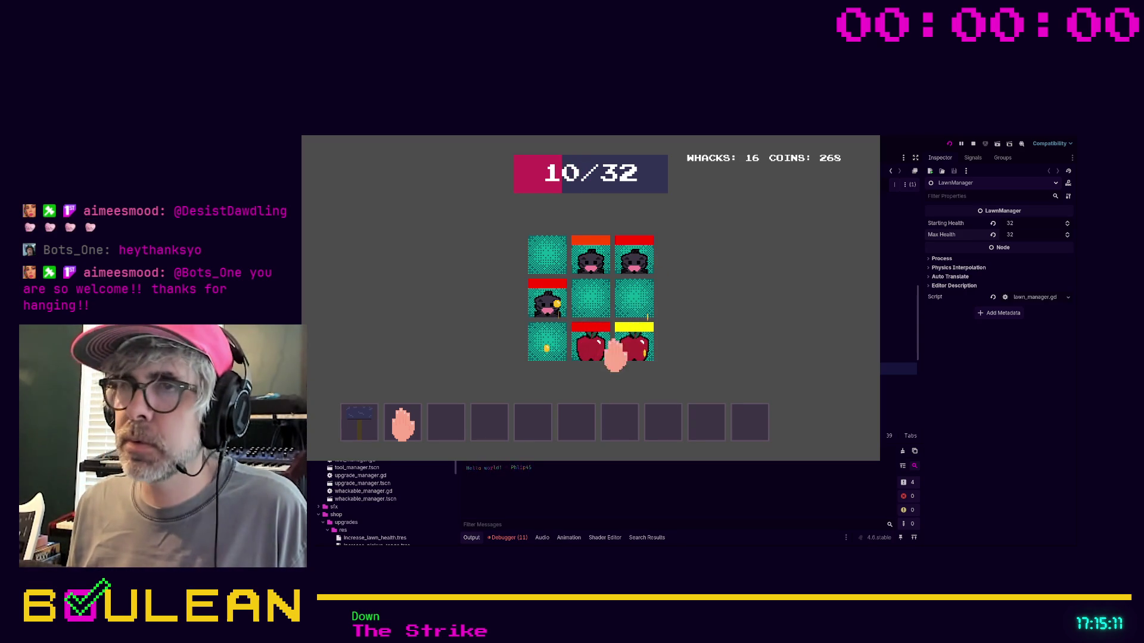
{"action": "left_click", "coordinate": [634, 255]}
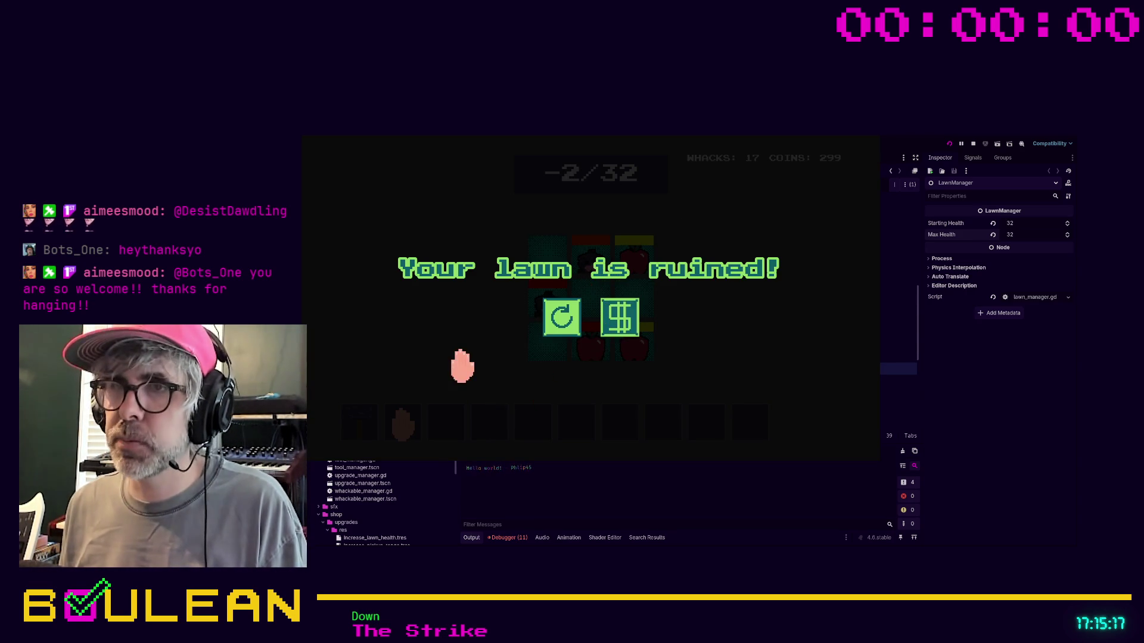
{"action": "key", "text": "F8"}
{"action": "left_click", "coordinate": [622, 381]}
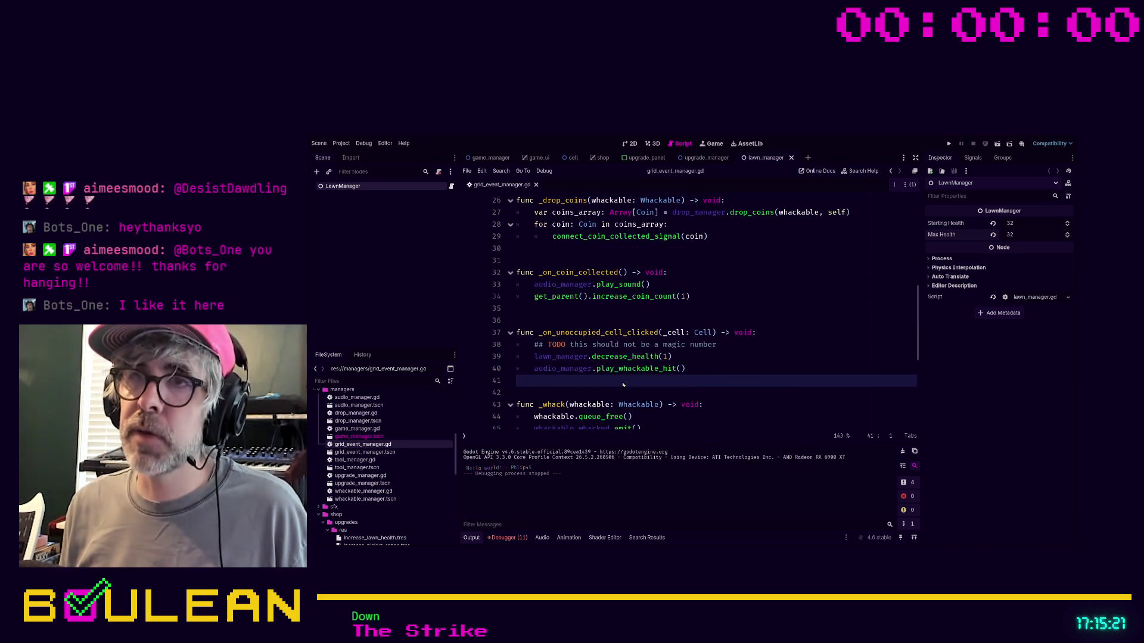
Search the project for 'cursor', filter FileSystem by 'cur', and open cursor.tscn from mouse_cursors in 2D view
{"action": "key", "text": "ctrl+shift+f"}
{"action": "left_click", "coordinate": [363, 380]}
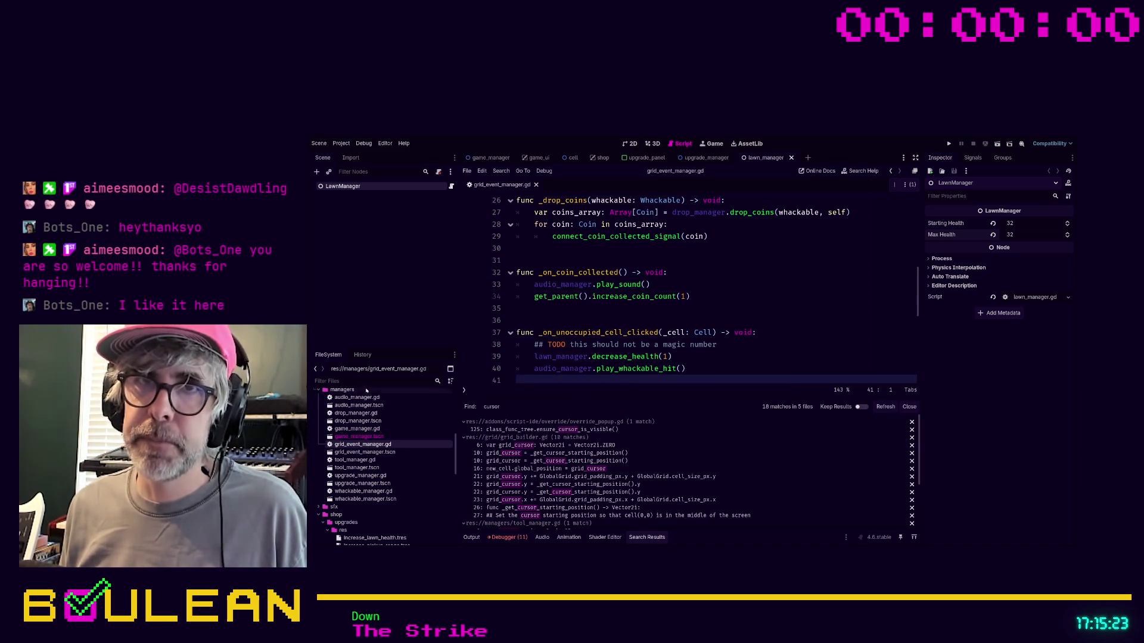
{"action": "type", "text": "cursor"}
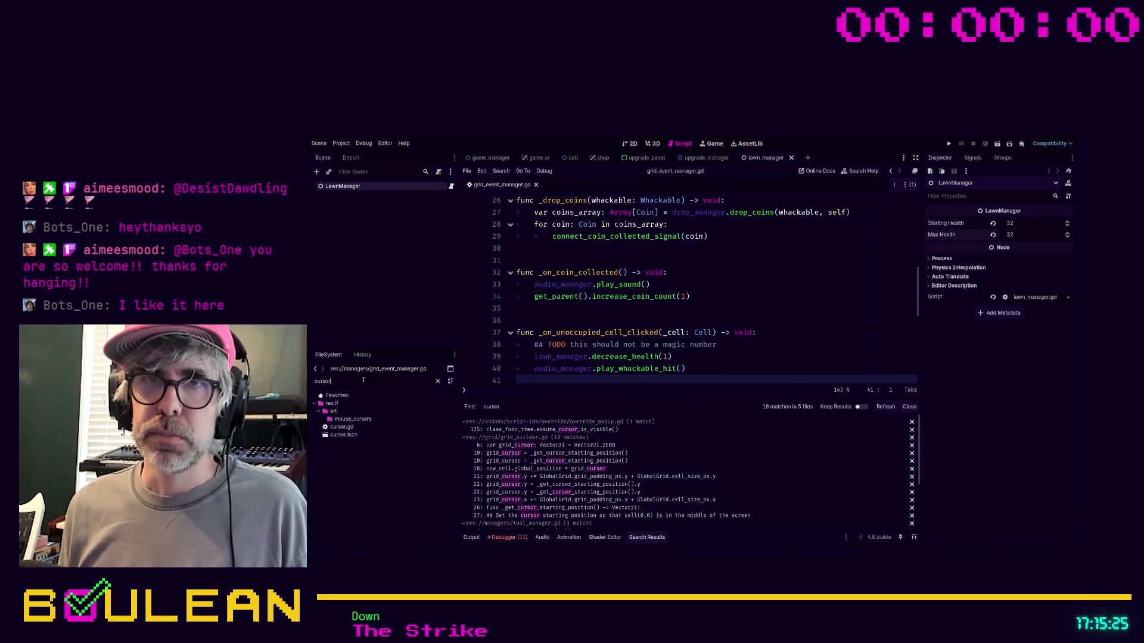
{"action": "left_click", "coordinate": [388, 419]}
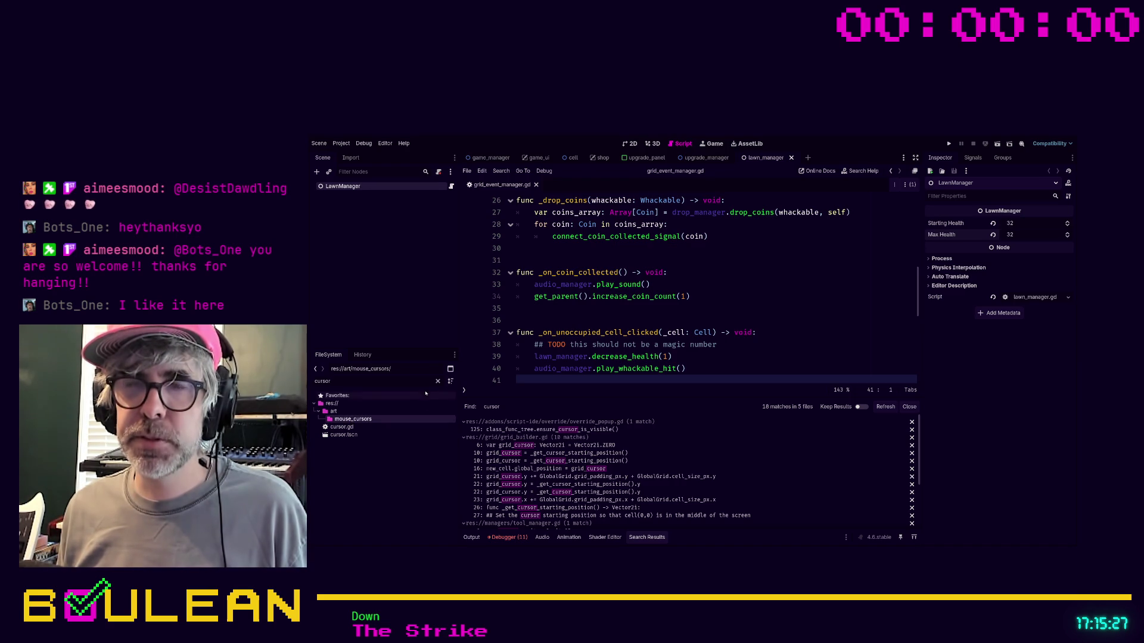
{"action": "double_click", "coordinate": [352, 434]}
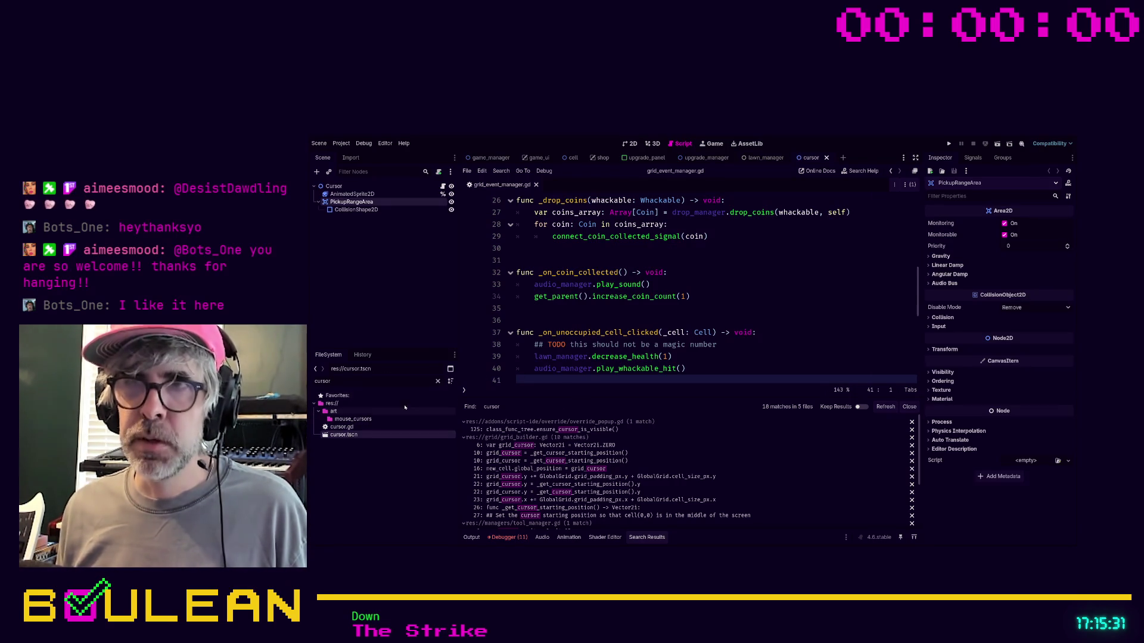
{"action": "left_click", "coordinate": [630, 145]}
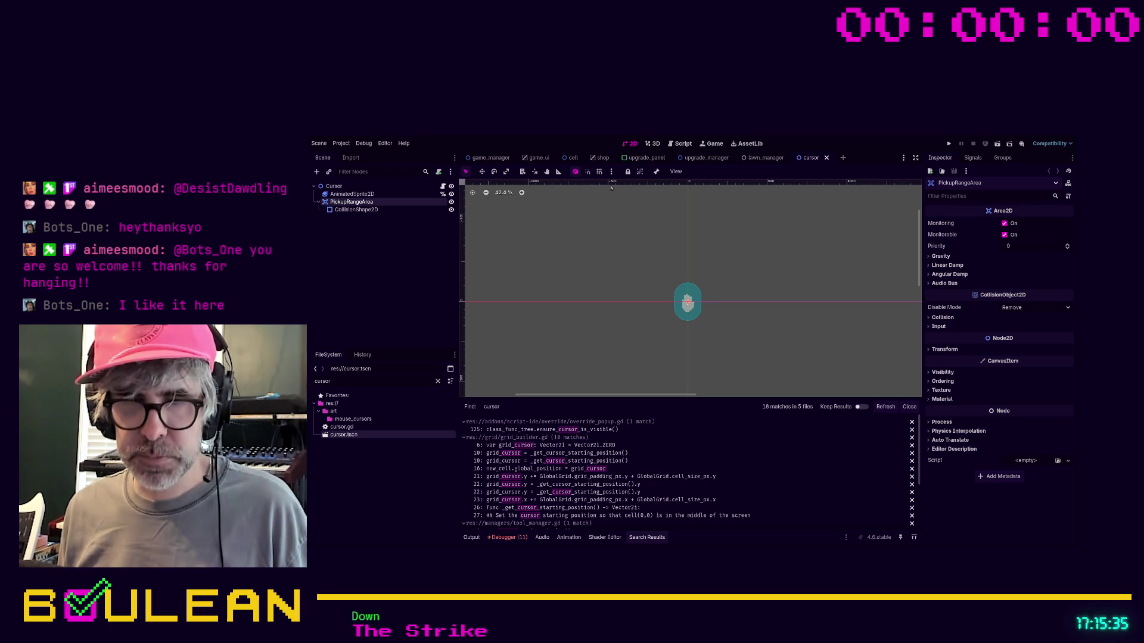